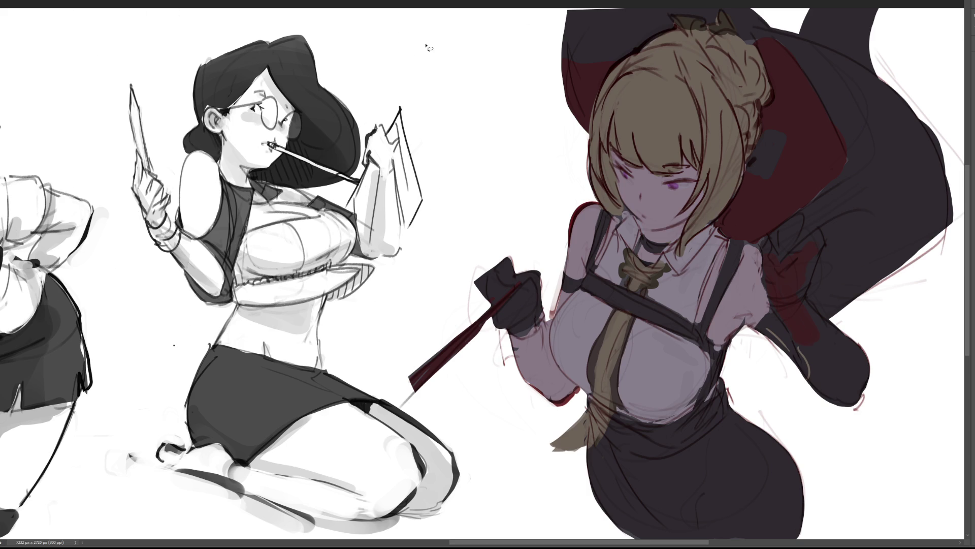
- Outline a streak above the figure's head and fill it dark grey, then undo and deselect
mouse_move(597, 67)
mouse_down()
mouse_move(444, 100)
mouse_move(449, 116)
mouse_move(580, 92)
mouse_move(436, 21)
mouse_move(630, 73)
mouse_up()
key(b)
drag(508, 57, 616, 133)
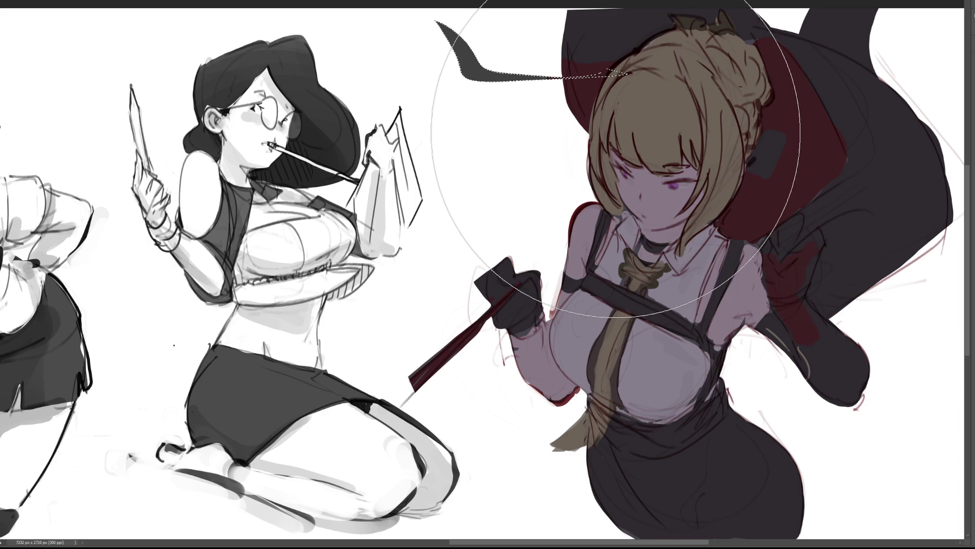
key(ctrl+z)
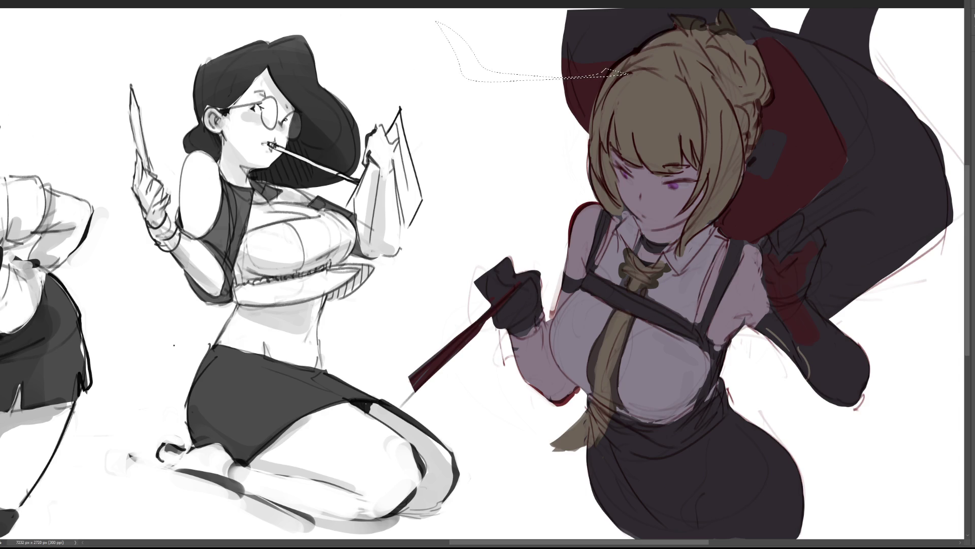
key(ctrl+d)
- Trace a zigzag streak selection across the hair and fill it dark grey, then undo and deselect
mouse_move(505, 104)
mouse_down()
mouse_move(450, 23)
mouse_move(490, 36)
mouse_move(519, 68)
mouse_up()
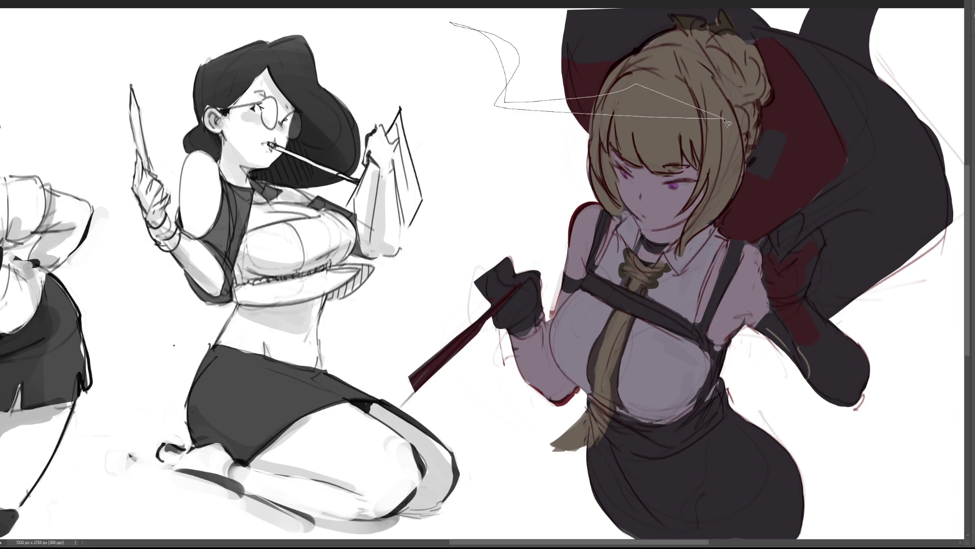
drag(442, 24, 486, 40)
mouse_move(453, 103)
mouse_down()
mouse_move(697, 86)
mouse_move(700, 57)
mouse_move(506, 93)
mouse_move(435, 13)
mouse_move(462, 34)
mouse_up()
mouse_move(486, 74)
mouse_down()
mouse_move(746, 86)
mouse_move(498, 94)
mouse_move(437, 20)
mouse_up()
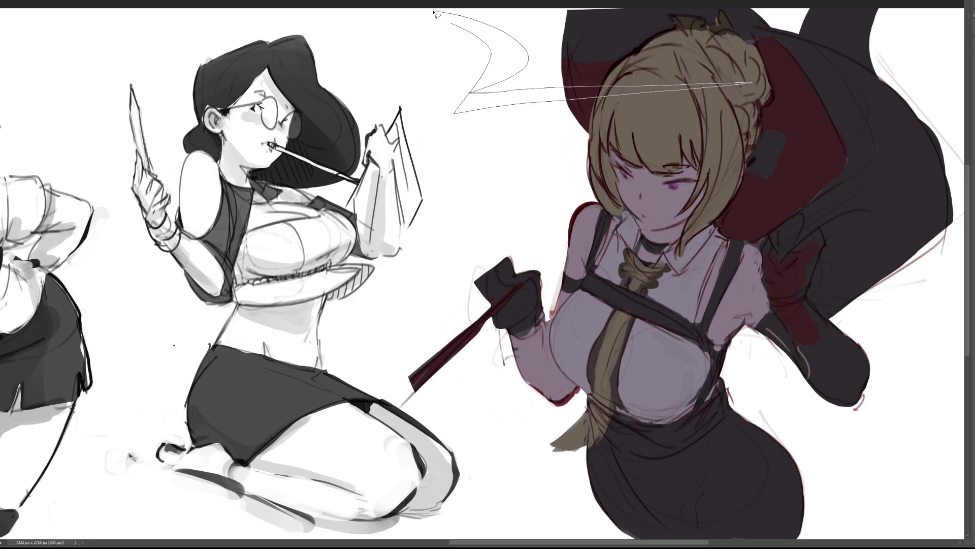
mouse_move(736, 60)
mouse_down()
mouse_move(412, 99)
mouse_move(441, 36)
mouse_move(414, 99)
mouse_move(726, 90)
mouse_move(685, 71)
mouse_move(457, 104)
mouse_move(421, 26)
mouse_move(624, 81)
mouse_move(696, 65)
mouse_up()
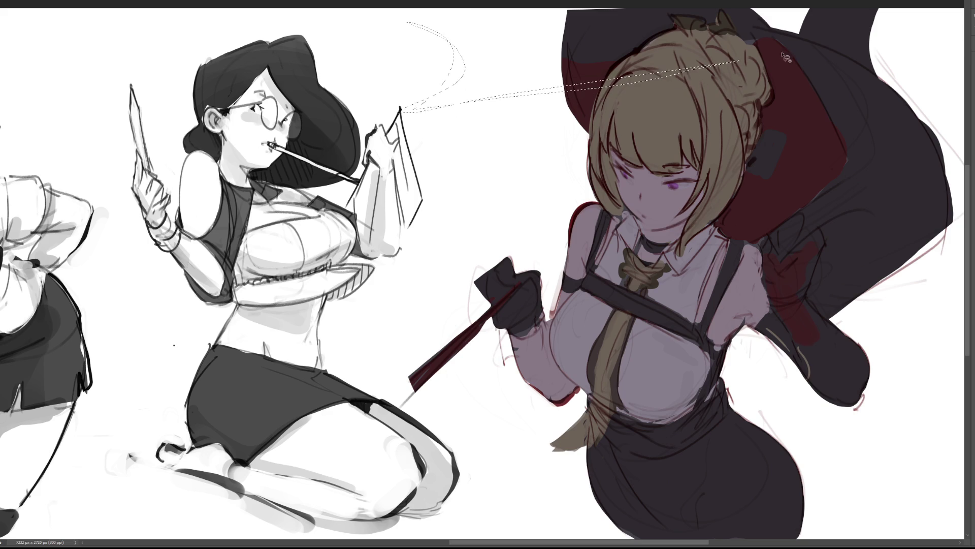
drag(564, 100, 501, 65)
key(alt+BackSpace)
key(b)
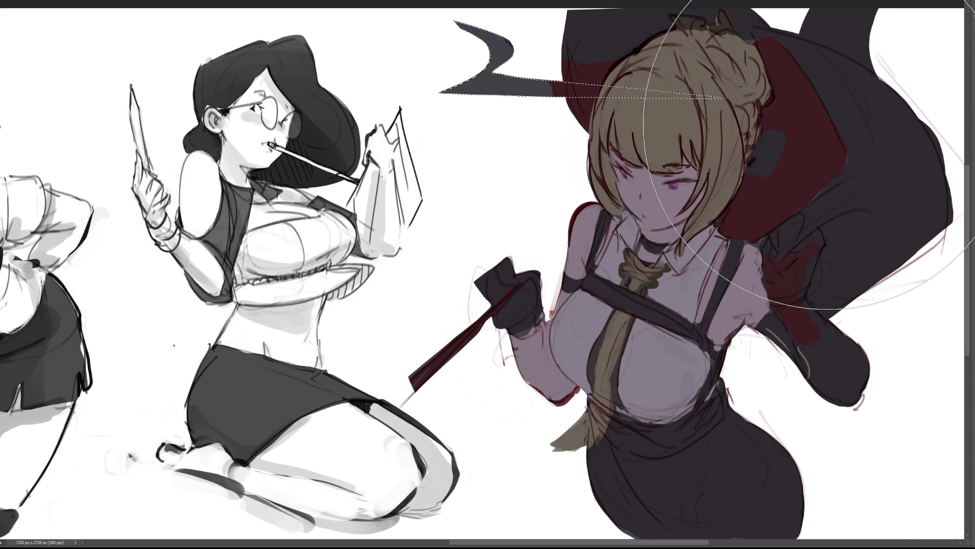
key(v)
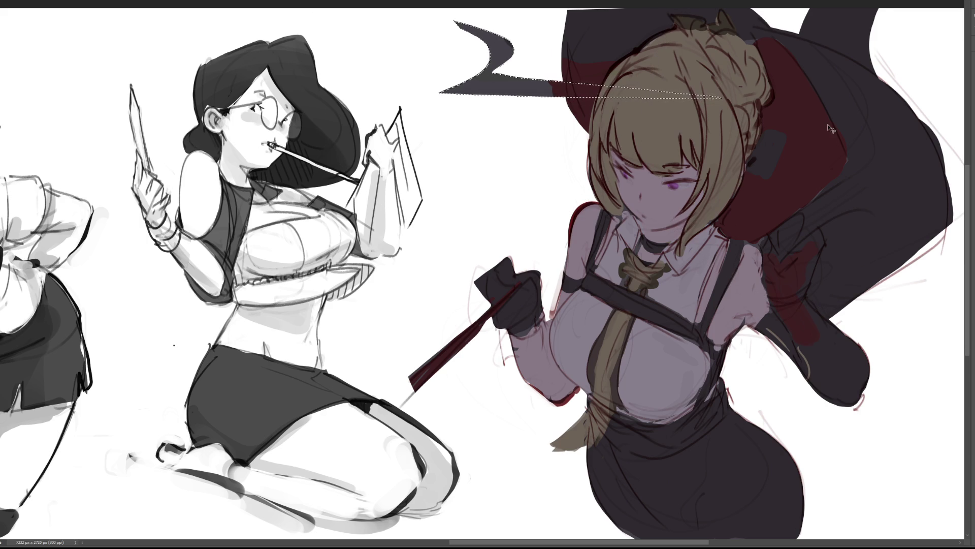
key(ctrl+z)
key(b)
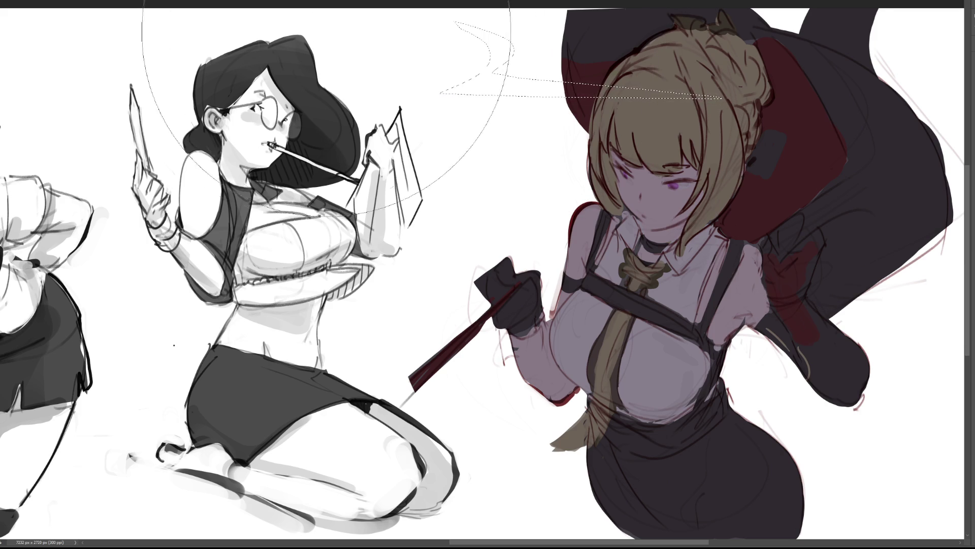
key(v)
key(ctrl+d)
- Redraw the streak outline above the hair and paint it dark, then undo and deselect
mouse_move(656, 66)
mouse_down()
mouse_move(569, 43)
mouse_move(717, 66)
mouse_move(475, 82)
mouse_up()
drag(543, 42, 538, 41)
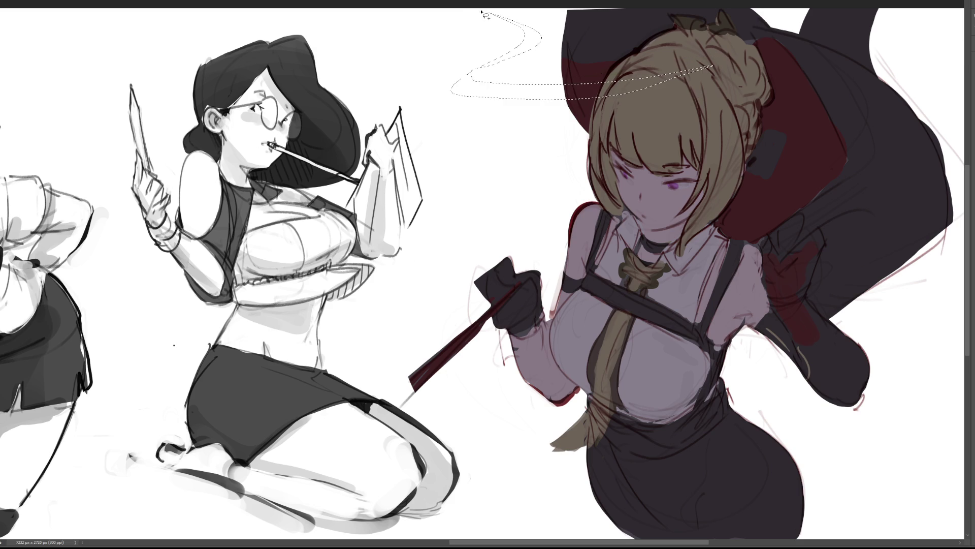
drag(494, 19, 509, 46)
mouse_move(486, 77)
mouse_down()
mouse_move(739, 38)
mouse_move(525, 71)
mouse_move(712, 45)
mouse_move(559, 56)
mouse_move(475, 23)
mouse_up()
mouse_move(673, 83)
mouse_down()
mouse_move(513, 76)
mouse_move(533, 20)
mouse_move(476, 28)
mouse_move(528, 51)
mouse_move(498, 109)
mouse_move(513, 76)
mouse_move(394, 24)
mouse_move(549, 52)
mouse_up()
key(b)
drag(457, 72, 533, 61)
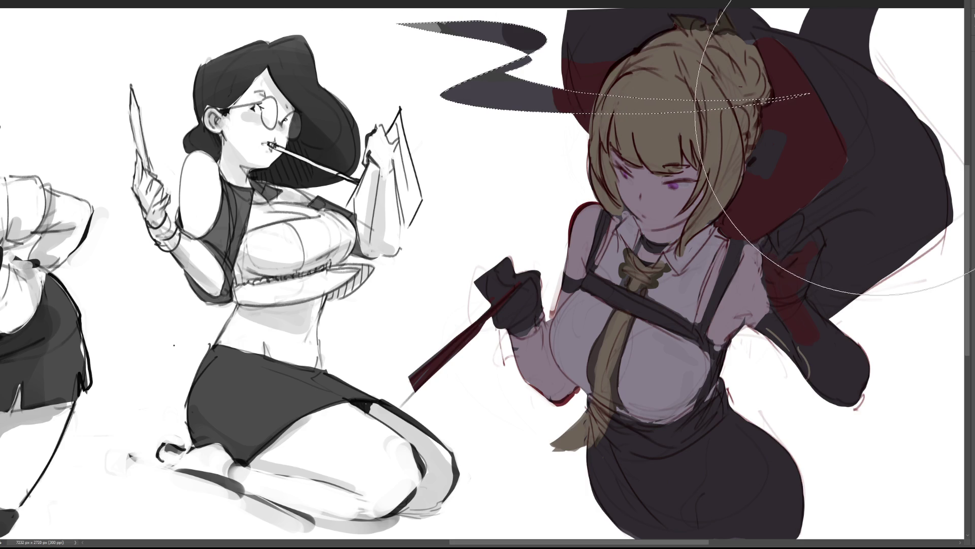
key(ctrl+z)
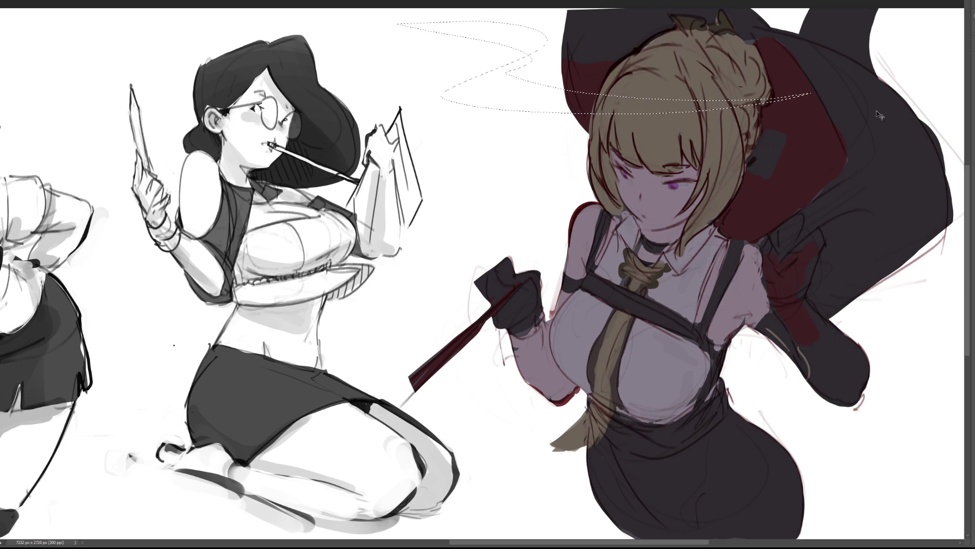
key(ctrl+d)
key(b)
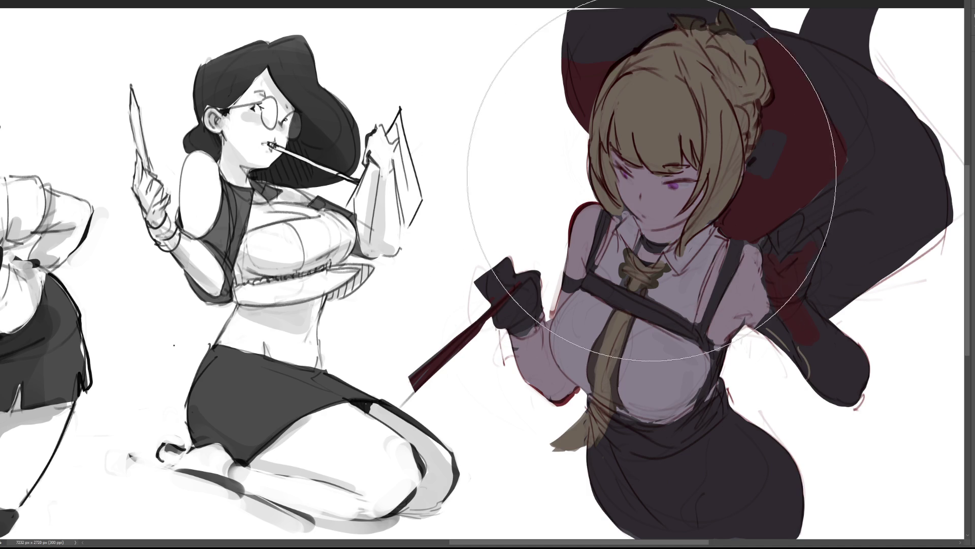
- With a smaller brush, dab a lighter tone on the hair top and a pale nose highlight
key(bracketleft)
key(bracketleft)
key(bracketleft)
click(683, 92)
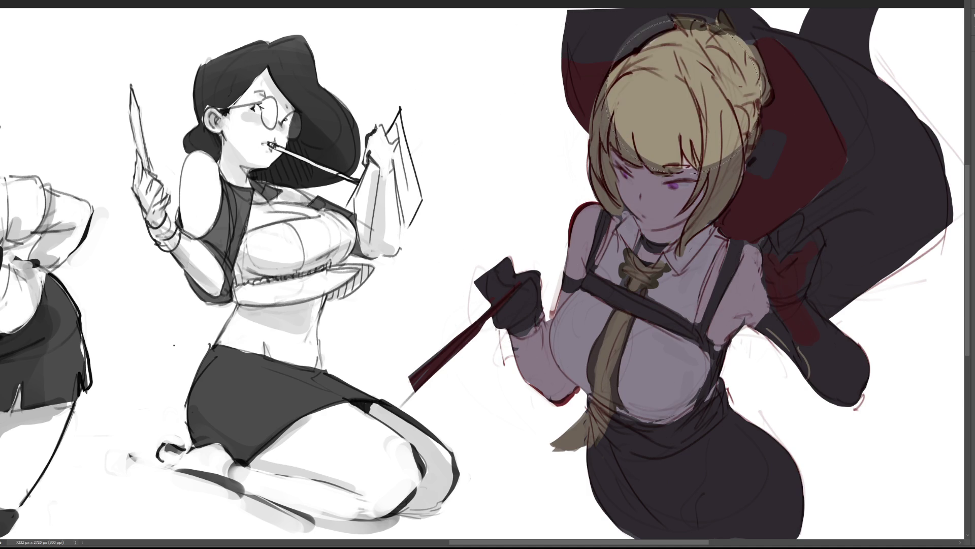
key(ctrl+z)
click(696, 104)
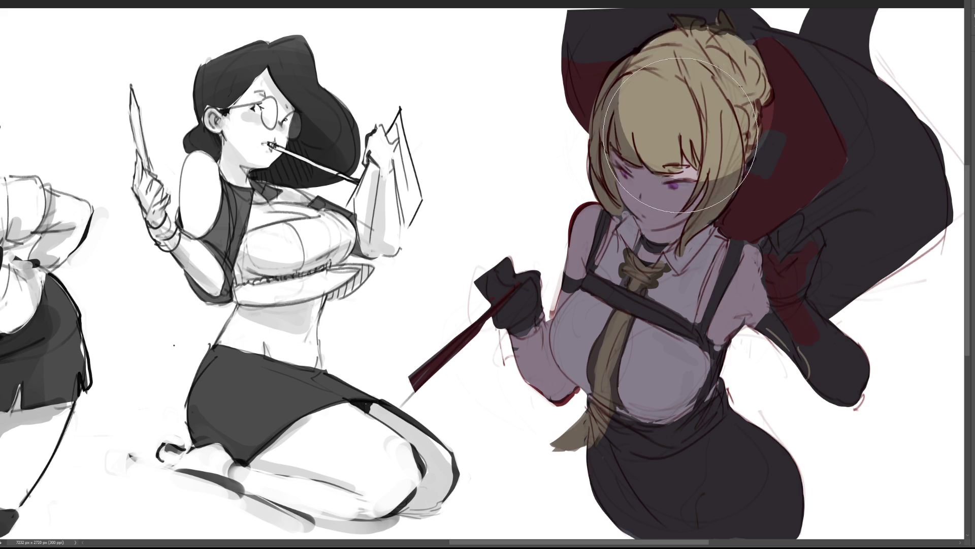
key(bracketleft)
key(bracketleft)
key(bracketleft)
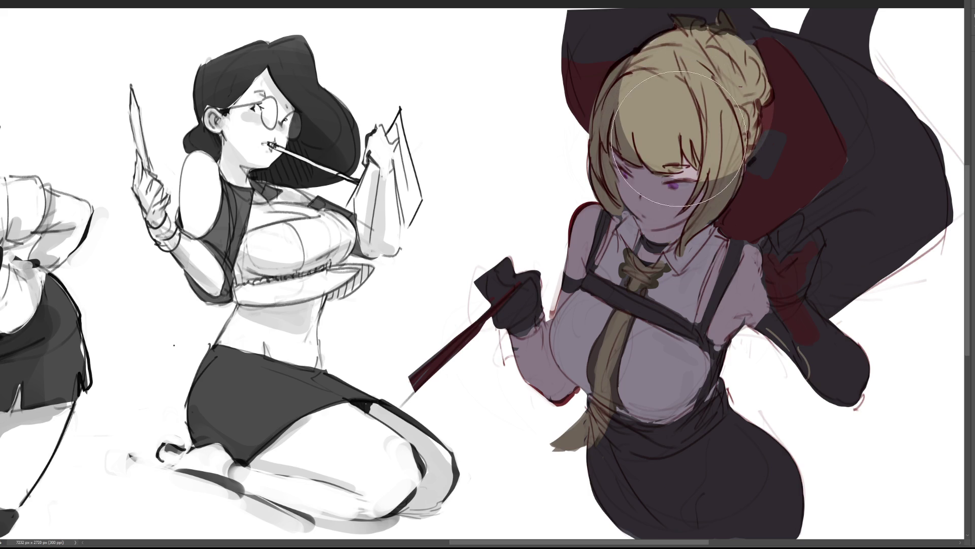
click(648, 195)
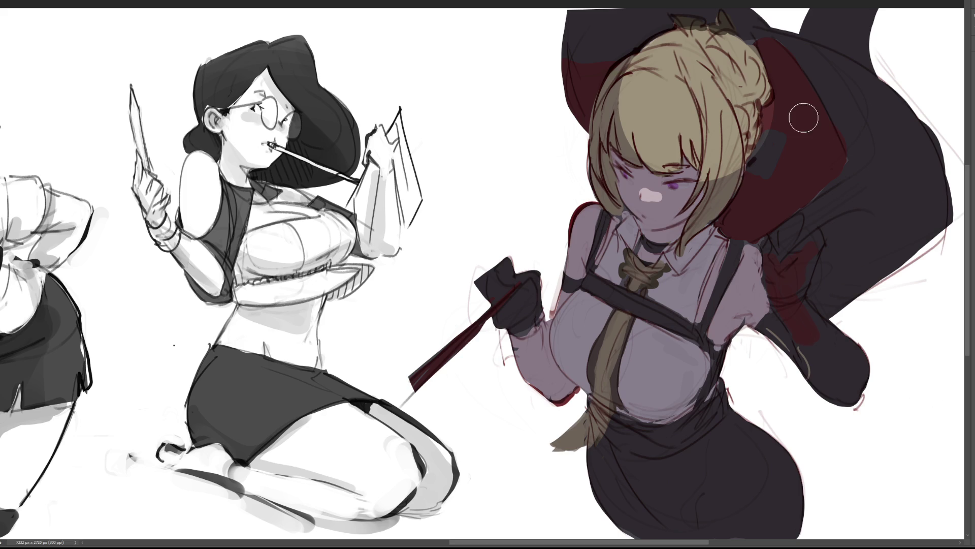
- Try a dark red stroke beside the hair bun and undo it, then lighten the hat with grey
mouse_move(785, 112)
mouse_down()
mouse_move(766, 131)
mouse_move(765, 164)
mouse_up()
key(ctrl+z)
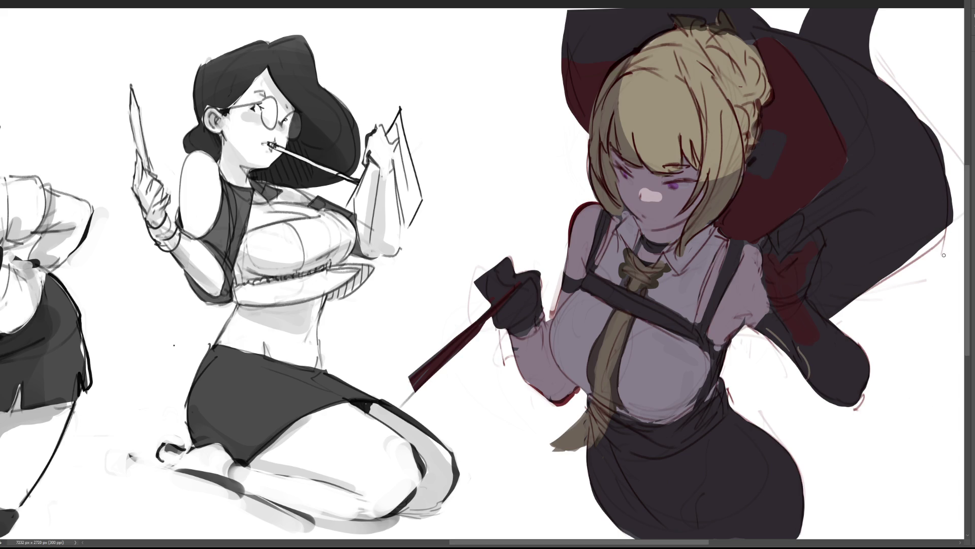
mouse_move(808, 51)
mouse_down()
mouse_move(881, 143)
mouse_move(834, 220)
mouse_move(878, 96)
mouse_move(943, 178)
mouse_up()
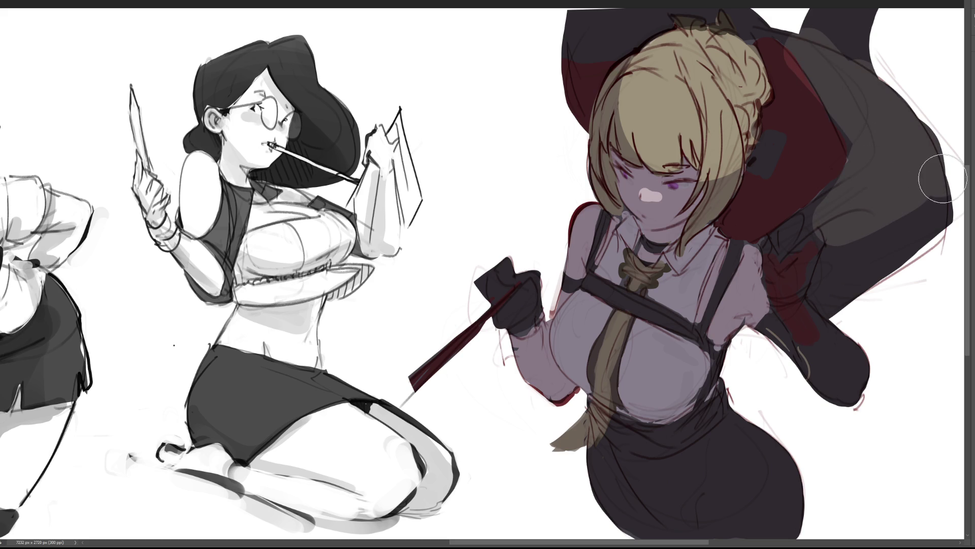
drag(808, 44, 869, 166)
- Darken the hat's upper-left, top and lower-right edges, undoing the extra light grey strokes below
drag(794, 76, 832, 163)
mouse_move(819, 34)
mouse_down()
mouse_move(793, 23)
mouse_move(955, 127)
mouse_up()
drag(894, 94, 778, 21)
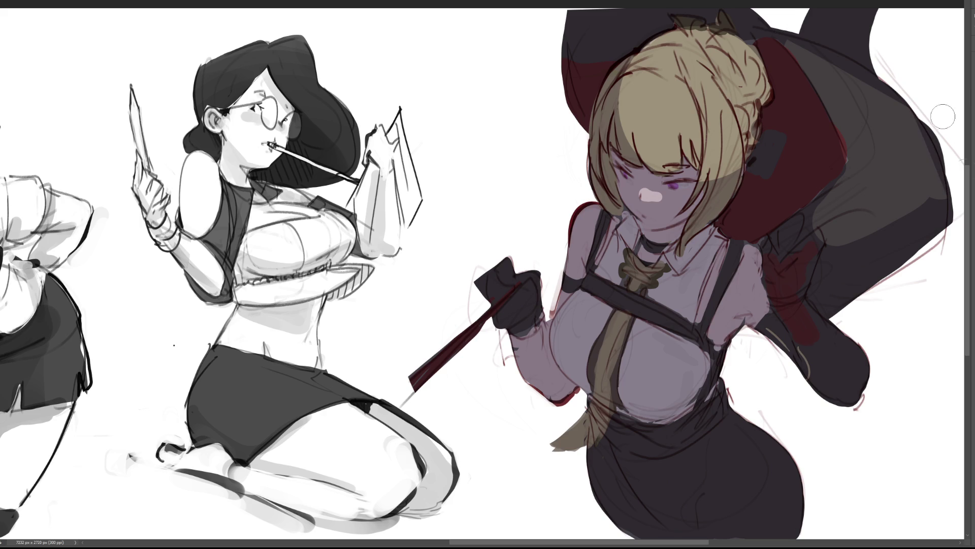
drag(933, 190, 879, 224)
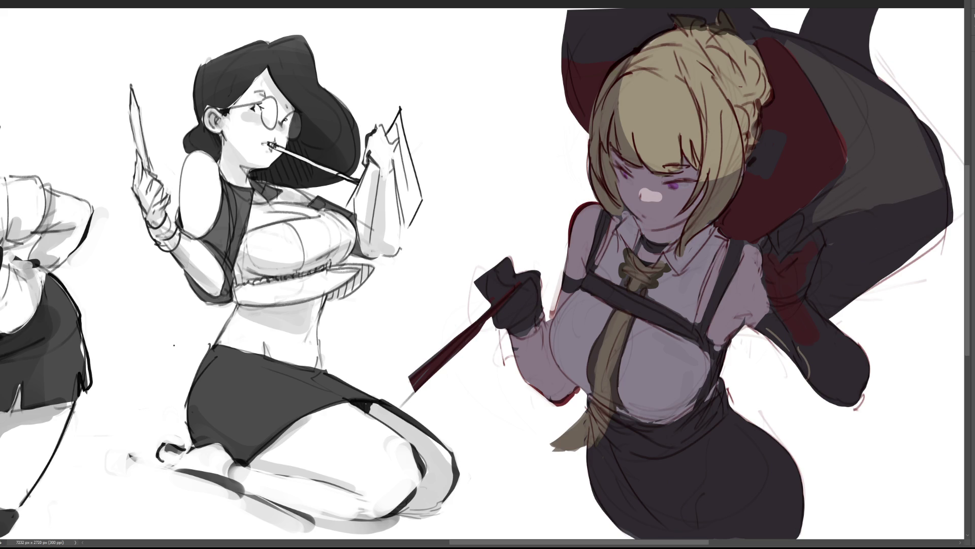
mouse_move(795, 222)
mouse_down()
mouse_move(782, 239)
mouse_move(833, 203)
mouse_move(773, 241)
mouse_move(837, 212)
mouse_move(807, 211)
mouse_move(772, 259)
mouse_move(760, 244)
mouse_up()
key(ctrl+z)
key(ctrl+z)
key(ctrl+z)
- Paint grey highlights and dark red touches on the sleeve, cape edge and glove
mouse_move(833, 198)
mouse_down()
mouse_move(769, 237)
mouse_move(785, 237)
mouse_move(778, 240)
mouse_up()
key(ctrl+z)
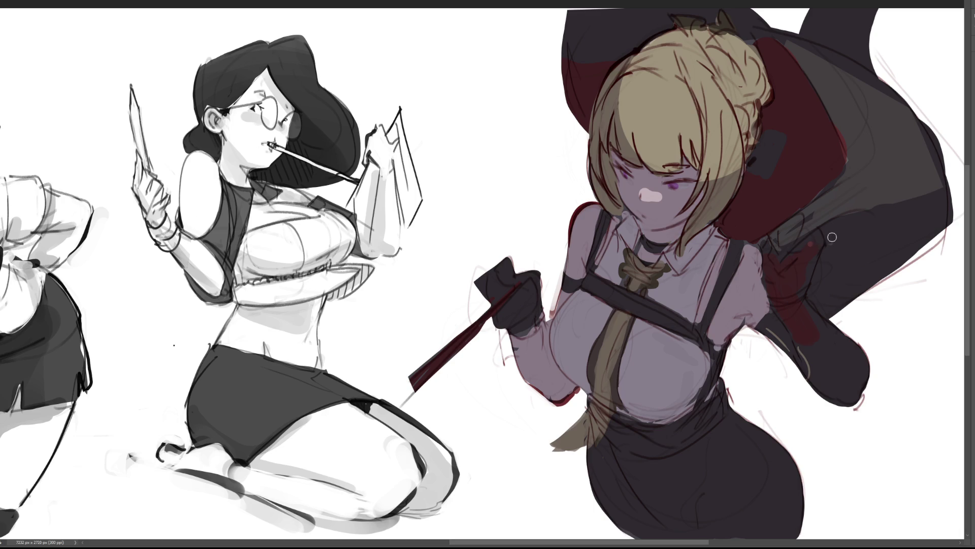
drag(846, 225, 785, 263)
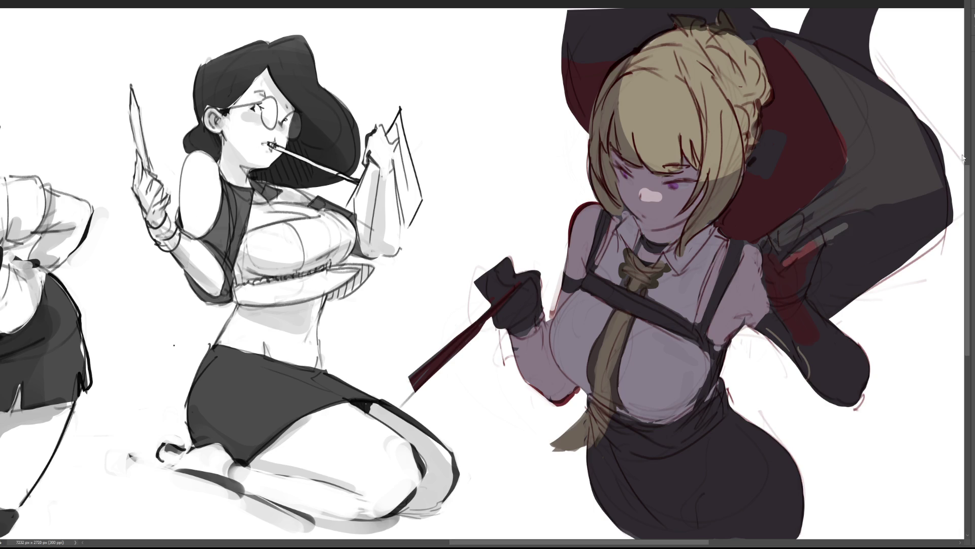
mouse_move(846, 226)
mouse_down()
mouse_move(809, 256)
mouse_move(815, 248)
mouse_up()
drag(953, 215, 929, 247)
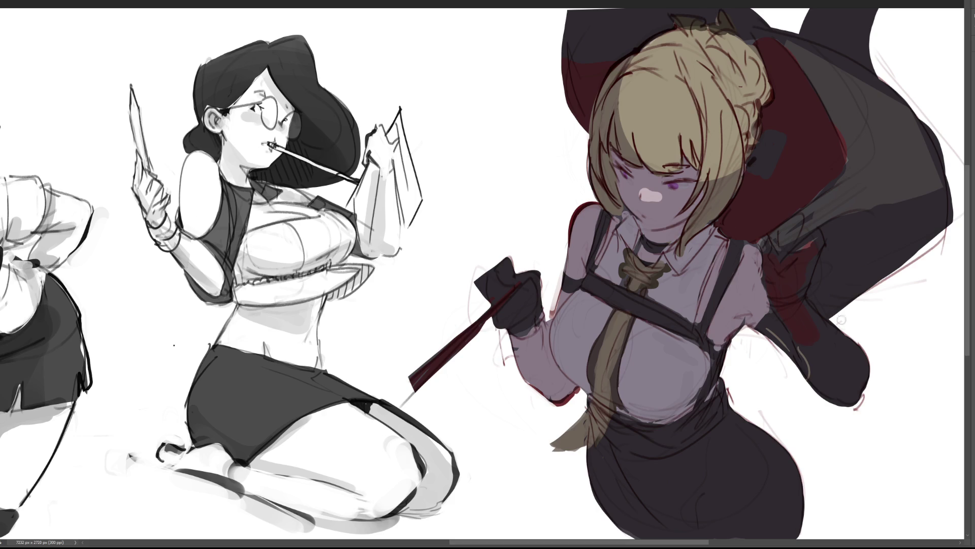
drag(841, 336, 856, 378)
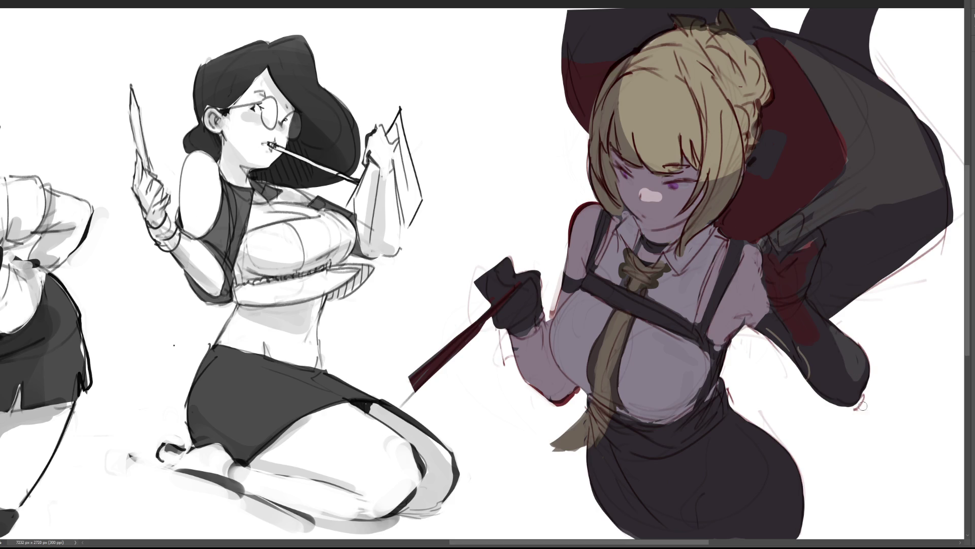
drag(836, 328, 830, 331)
- Try a shirt highlight and a long skirt rim light, undo both, then paint a shorter hip rim light
mouse_move(716, 242)
mouse_down()
mouse_move(706, 266)
mouse_move(729, 250)
mouse_move(715, 258)
mouse_up()
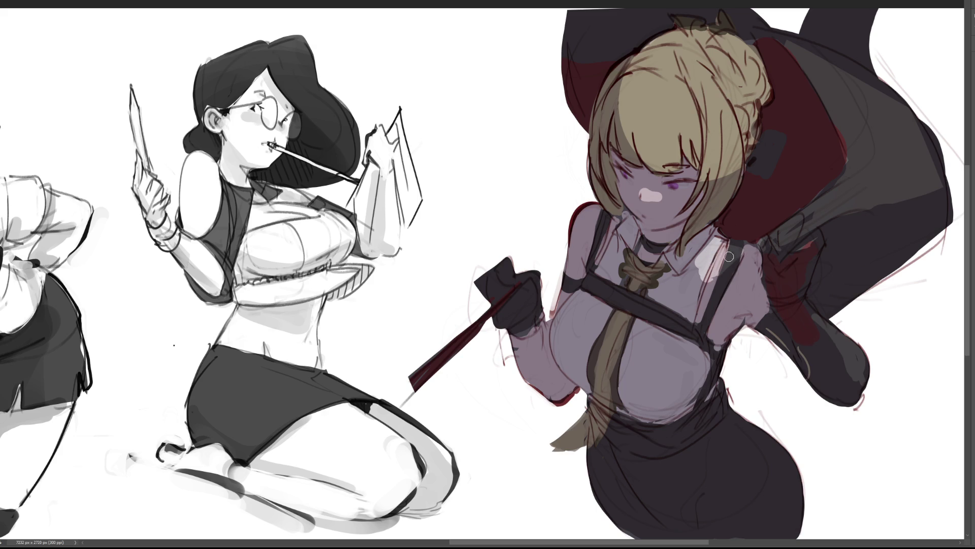
mouse_move(716, 244)
mouse_down()
mouse_move(700, 242)
mouse_move(732, 246)
mouse_up()
key(ctrl+z)
key(ctrl+z)
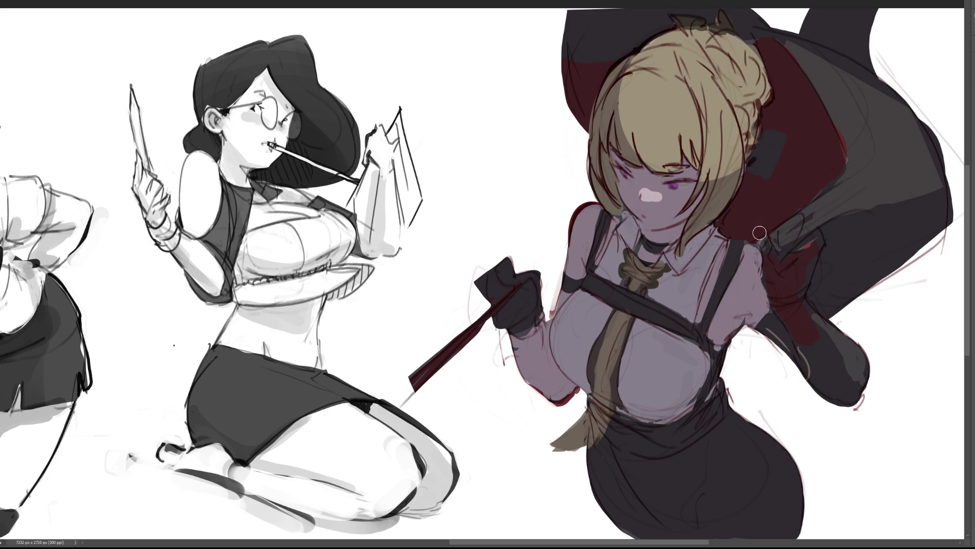
mouse_move(745, 406)
mouse_down()
mouse_move(792, 475)
mouse_move(746, 410)
mouse_move(769, 478)
mouse_move(743, 438)
mouse_move(770, 478)
mouse_up()
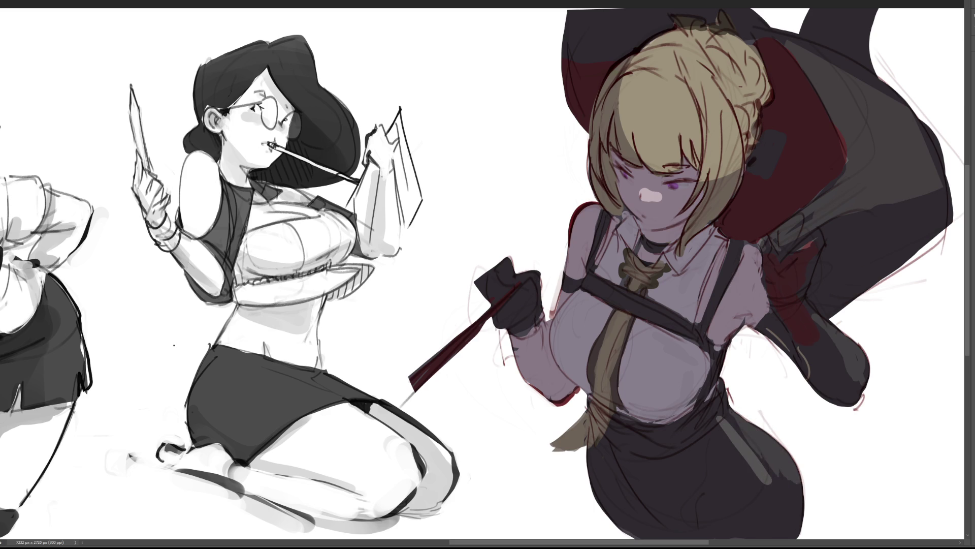
key(ctrl+z)
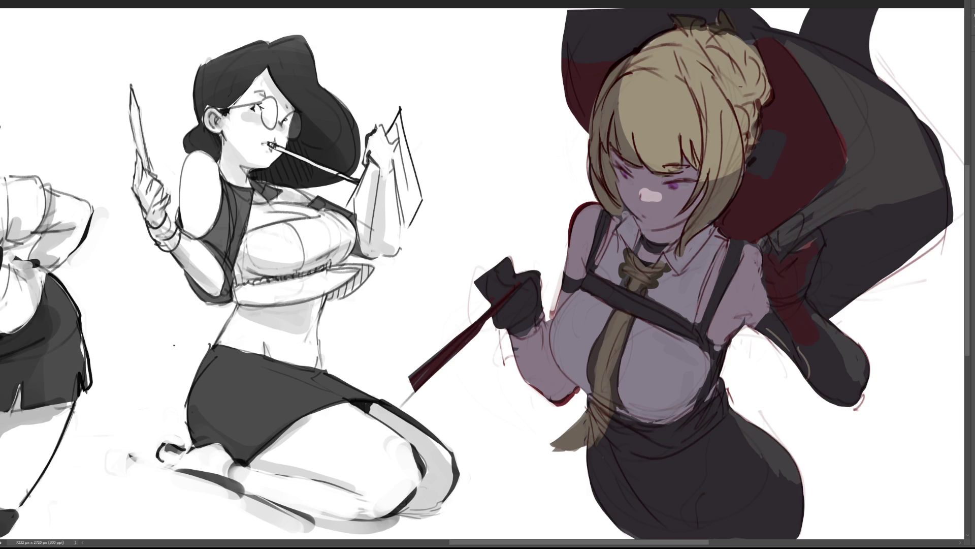
drag(731, 421, 763, 475)
- Lighten the glove top, add bright chest highlights, and broaden the tie end in dark olive
mouse_move(495, 272)
mouse_down()
mouse_move(528, 301)
mouse_move(506, 300)
mouse_move(414, 381)
mouse_up()
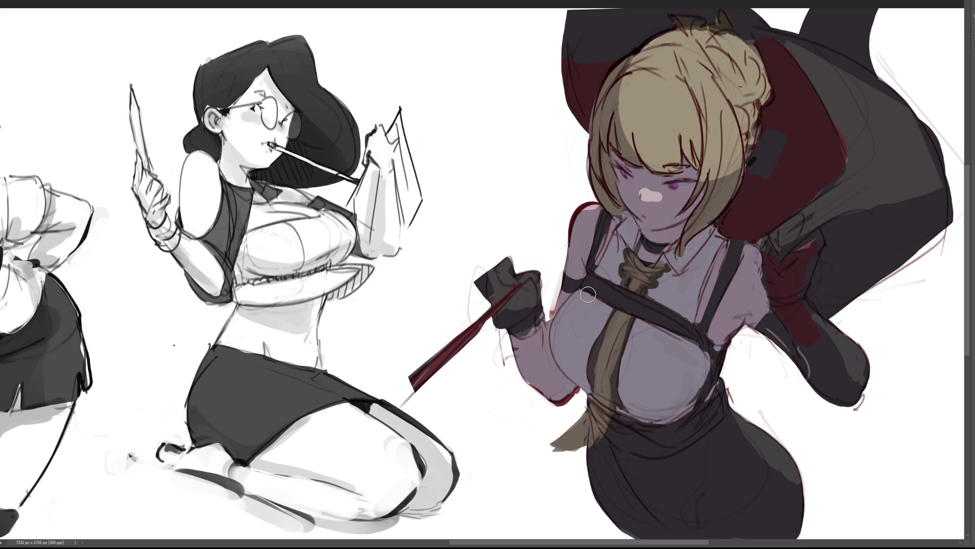
mouse_move(588, 292)
mouse_down()
mouse_move(602, 300)
mouse_move(574, 330)
mouse_move(590, 304)
mouse_move(612, 348)
mouse_move(655, 335)
mouse_move(640, 305)
mouse_move(610, 284)
mouse_move(621, 366)
mouse_move(597, 330)
mouse_move(602, 300)
mouse_move(622, 292)
mouse_move(626, 274)
mouse_move(671, 325)
mouse_move(641, 305)
mouse_move(580, 327)
mouse_move(584, 349)
mouse_move(658, 351)
mouse_move(655, 361)
mouse_up()
mouse_move(561, 433)
mouse_down()
mouse_move(572, 480)
mouse_move(577, 457)
mouse_up()
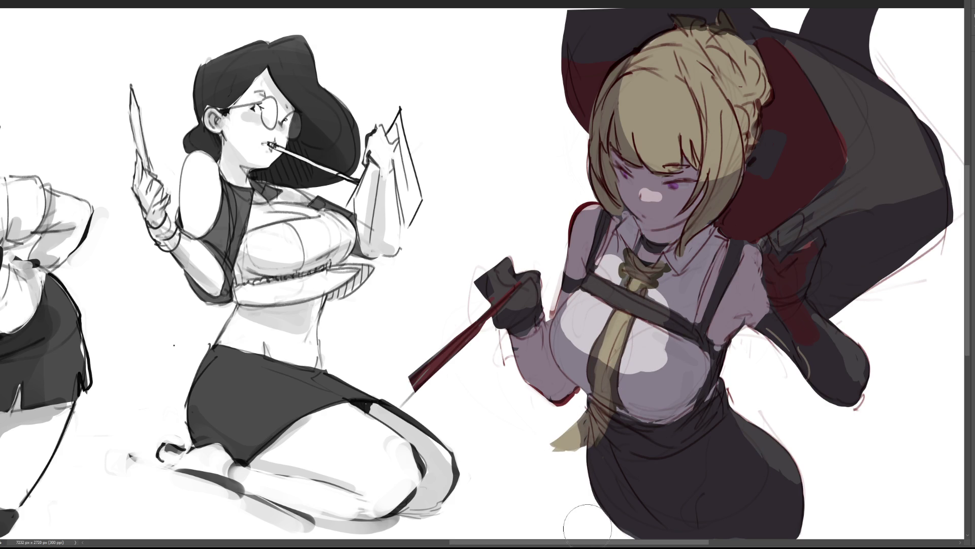
mouse_move(574, 327)
mouse_down()
mouse_move(584, 350)
mouse_move(660, 366)
mouse_move(663, 346)
mouse_move(677, 342)
mouse_move(656, 307)
mouse_move(691, 305)
mouse_move(692, 344)
mouse_up()
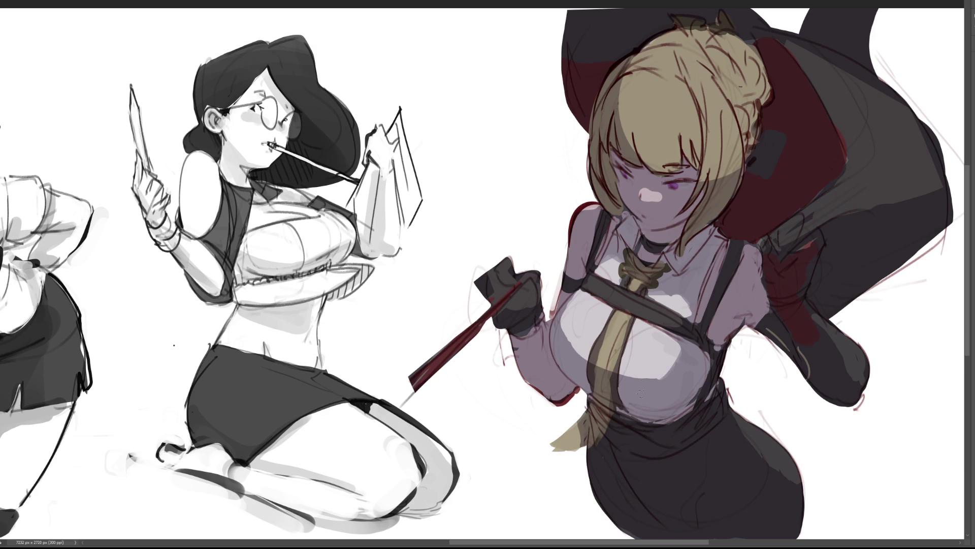
drag(589, 353, 554, 322)
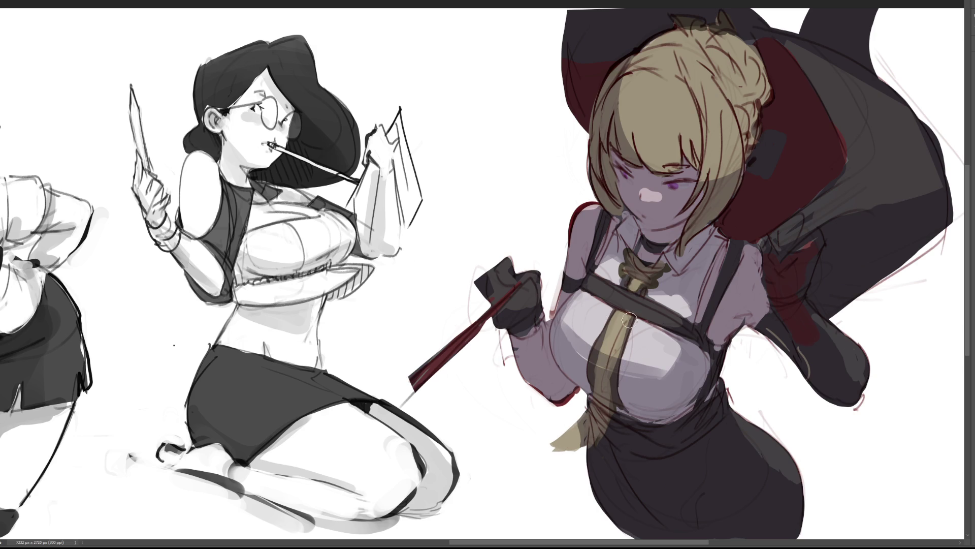
- Spread light tones across the chest and lighten the left chest area
drag(579, 321, 663, 361)
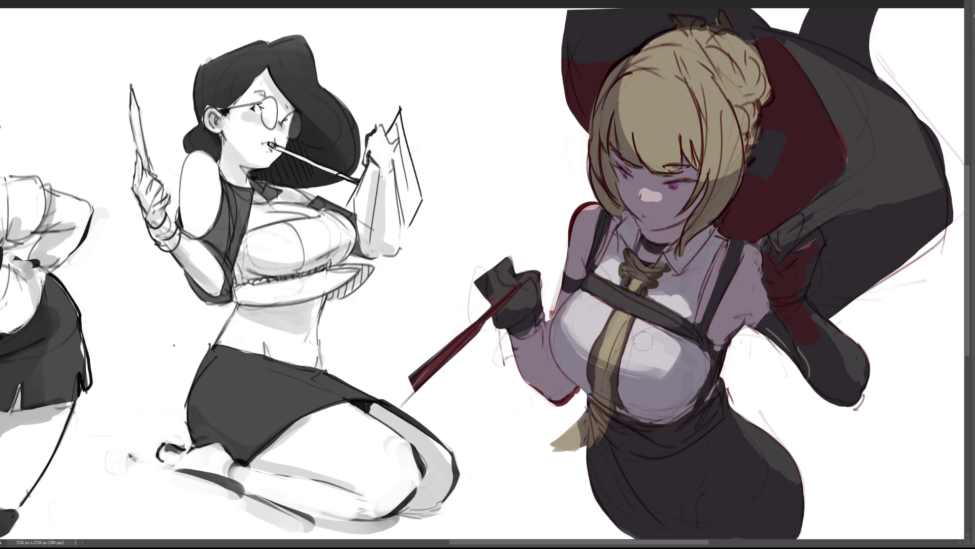
drag(569, 326, 610, 374)
drag(564, 321, 599, 365)
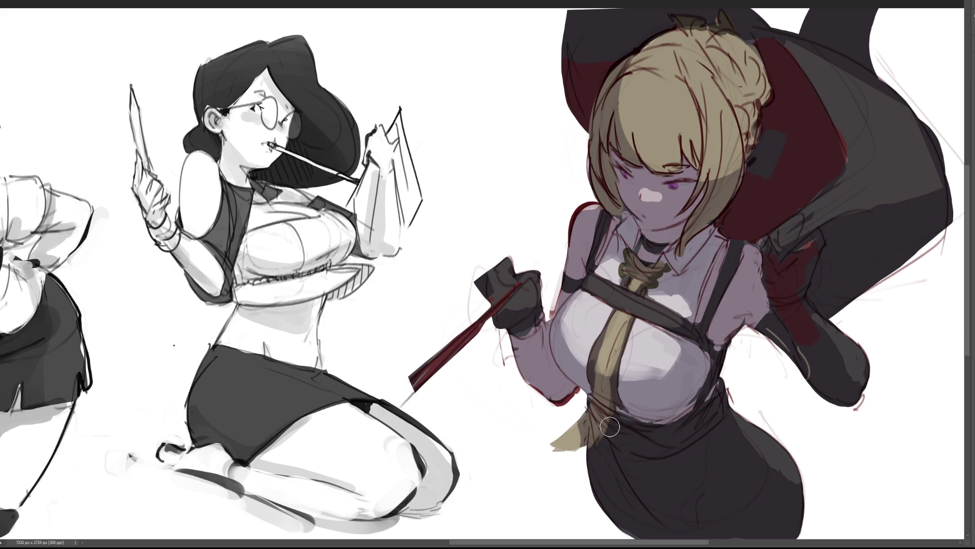
- Try grey shading strokes on the lower chest, then undo them
mouse_move(633, 367)
mouse_down()
mouse_move(664, 363)
mouse_move(670, 346)
mouse_move(647, 364)
mouse_up()
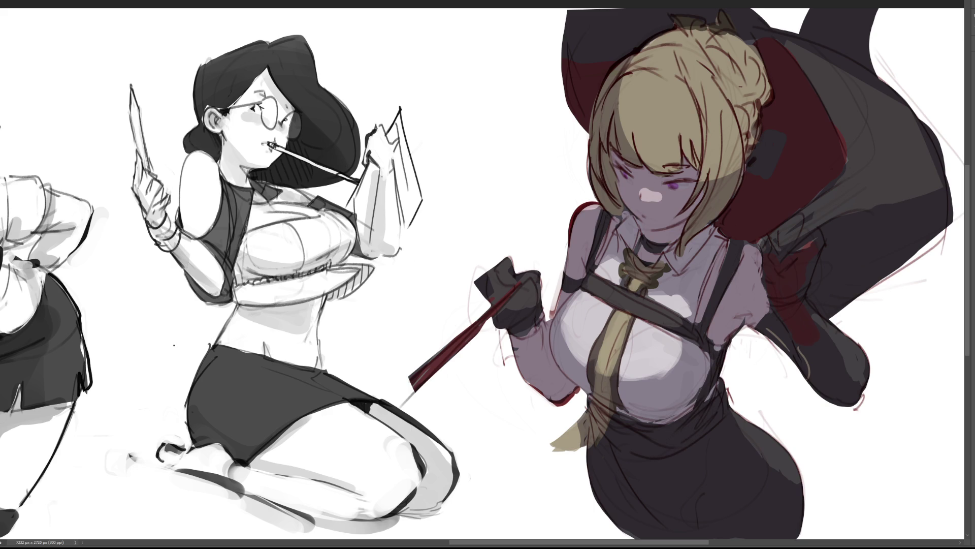
drag(699, 337, 635, 376)
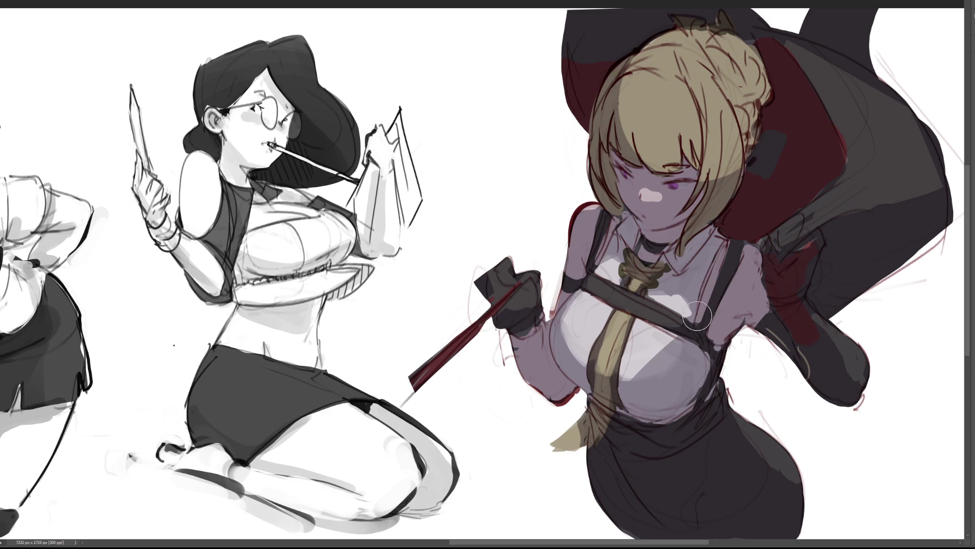
drag(690, 311, 621, 377)
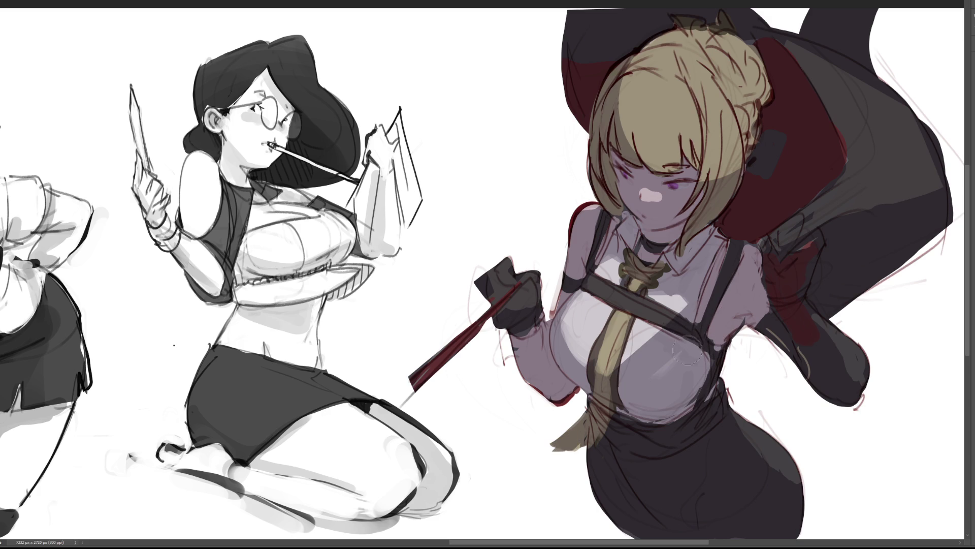
key(ctrl+z)
drag(681, 333, 619, 380)
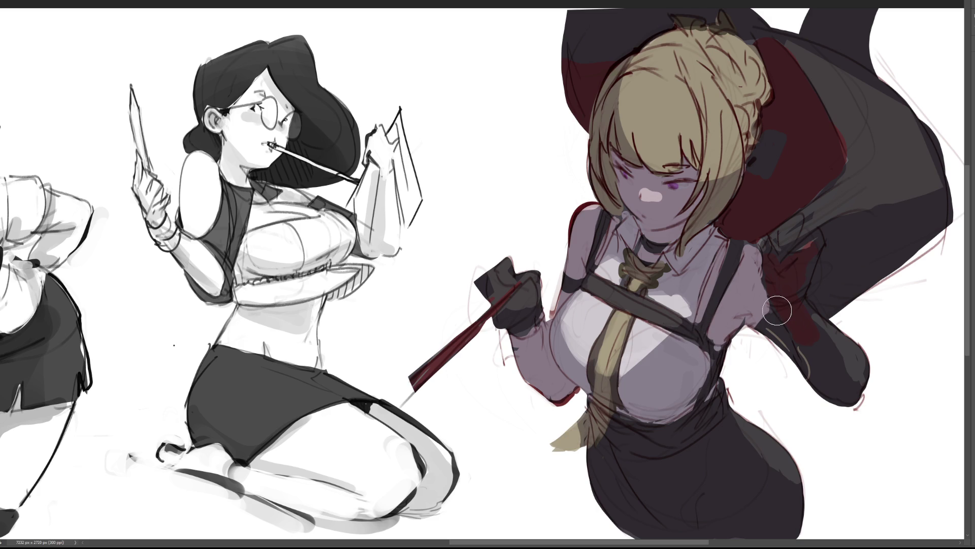
key(ctrl+z)
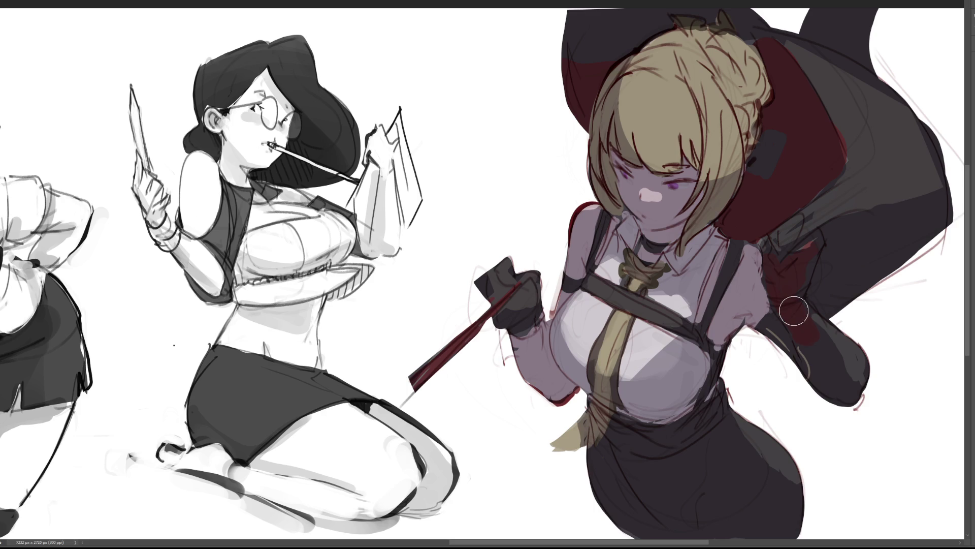
key(ctrl+z)
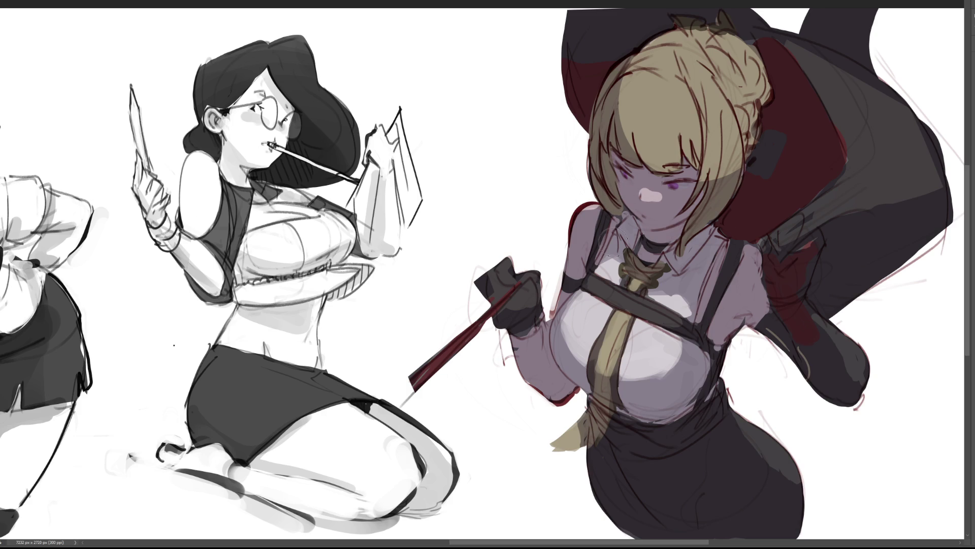
- Reshape the nose highlight, darken the chest strap edge, and dab cyan glow on the hair top
drag(642, 187, 660, 189)
drag(654, 303, 660, 308)
click(678, 94)
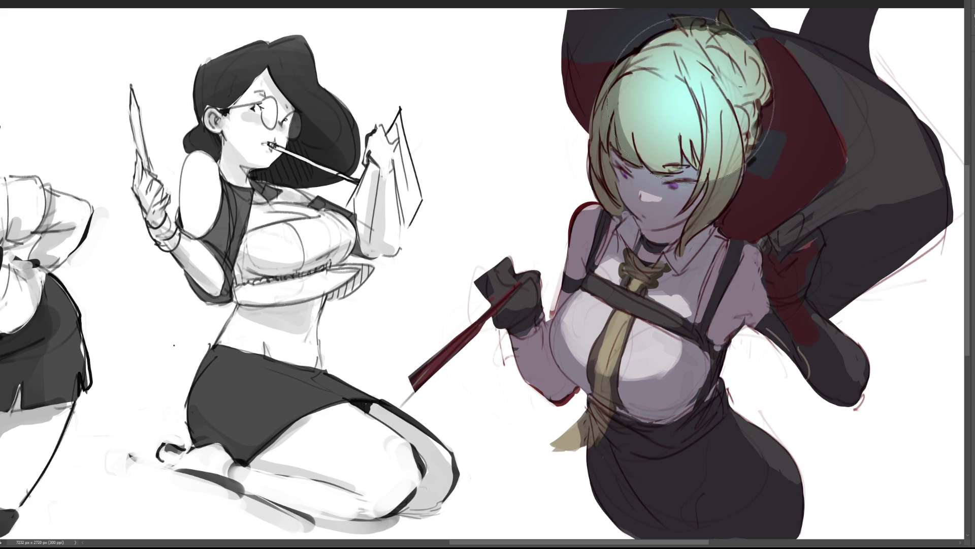
- Airbrush a teal glow over the hair, the hat's right side, the chest and the glove
drag(696, 84, 665, 152)
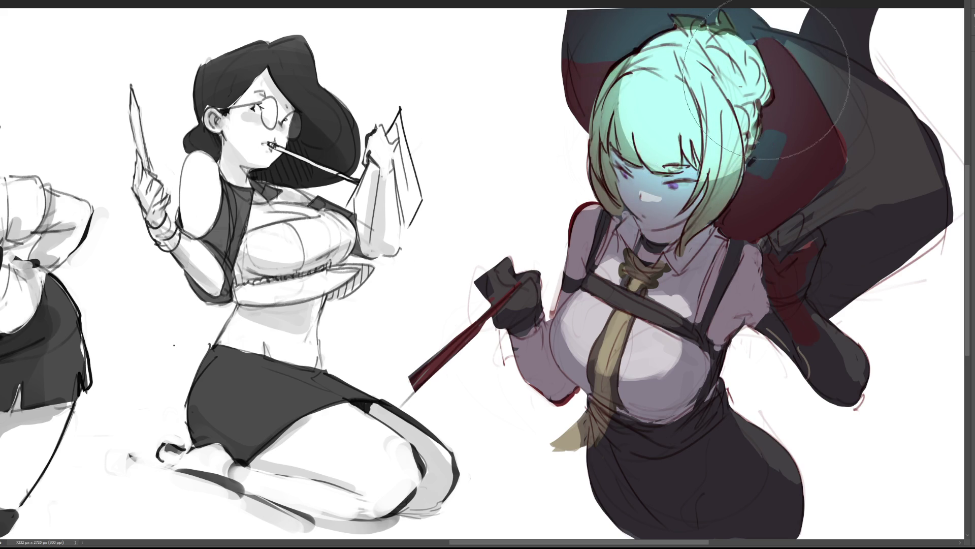
mouse_move(810, 65)
mouse_down()
mouse_move(904, 127)
mouse_move(949, 124)
mouse_move(914, 104)
mouse_up()
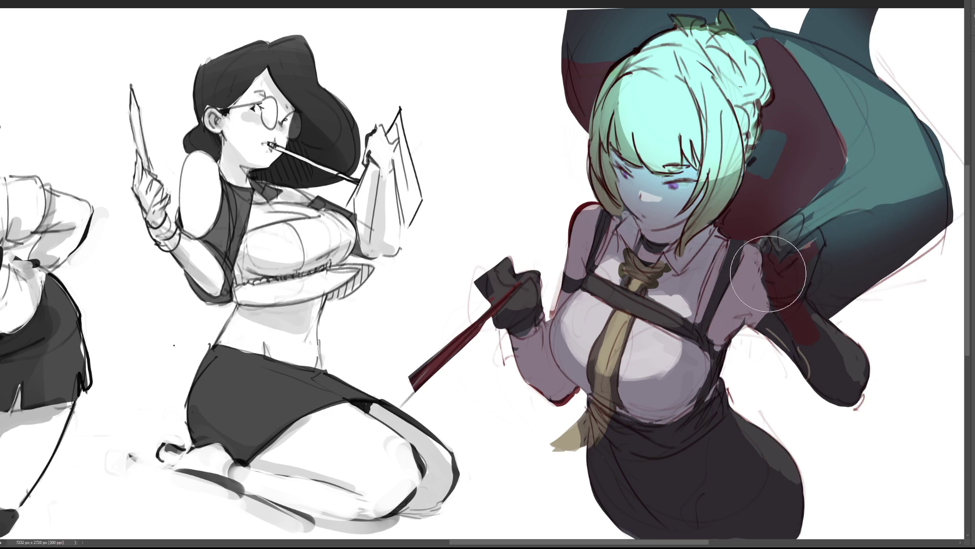
mouse_move(592, 307)
mouse_down()
mouse_move(646, 325)
mouse_move(655, 351)
mouse_up()
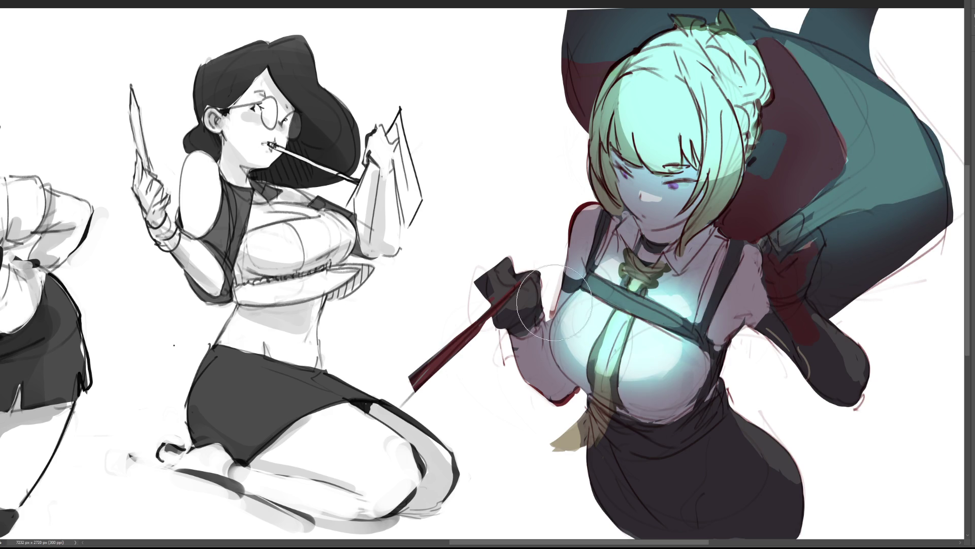
drag(513, 275, 523, 284)
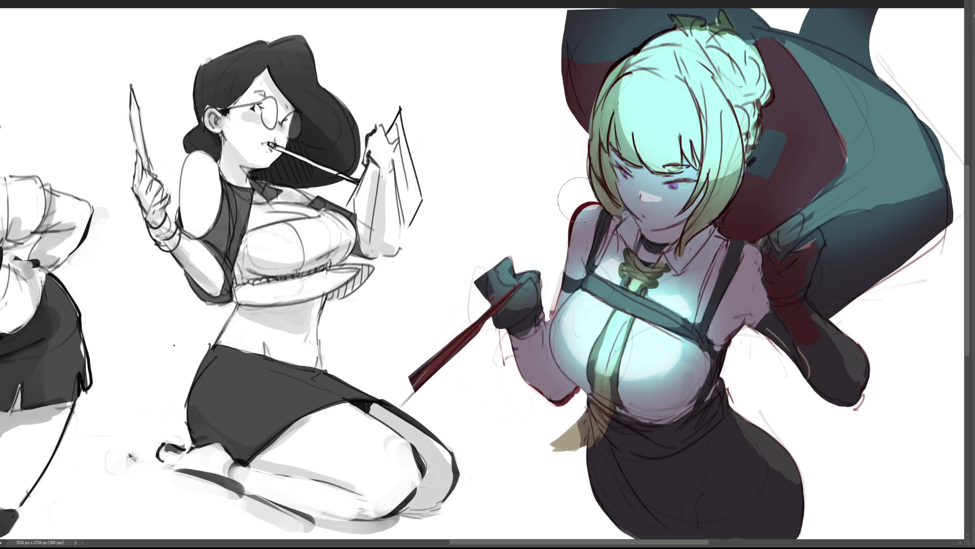
- Add teal glow to the lower face, dark sleeve and skirt's right hip, then undo the cyan lighting
drag(641, 194, 654, 201)
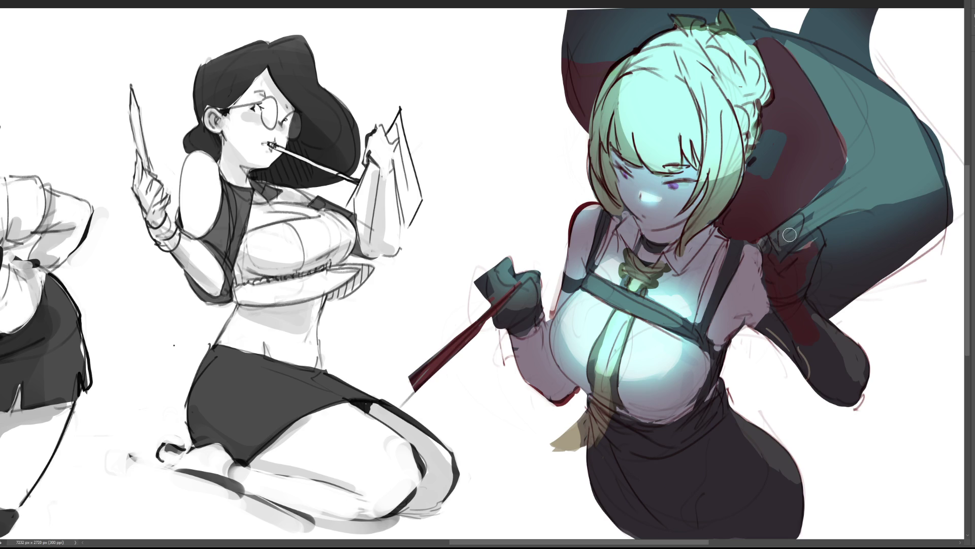
mouse_move(847, 309)
mouse_down()
mouse_move(838, 316)
mouse_move(884, 393)
mouse_up()
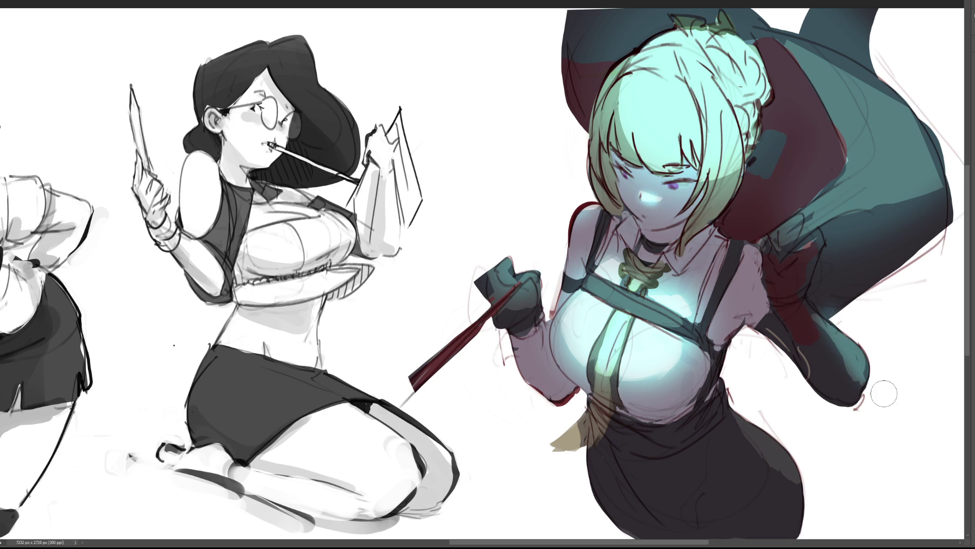
mouse_move(787, 419)
mouse_down()
mouse_move(762, 432)
mouse_move(836, 484)
mouse_up()
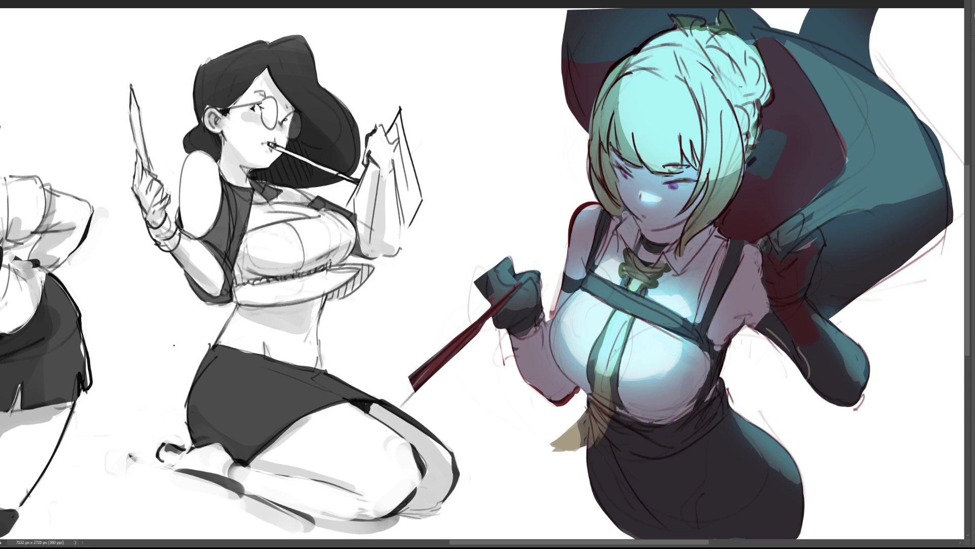
key(ctrl+z)
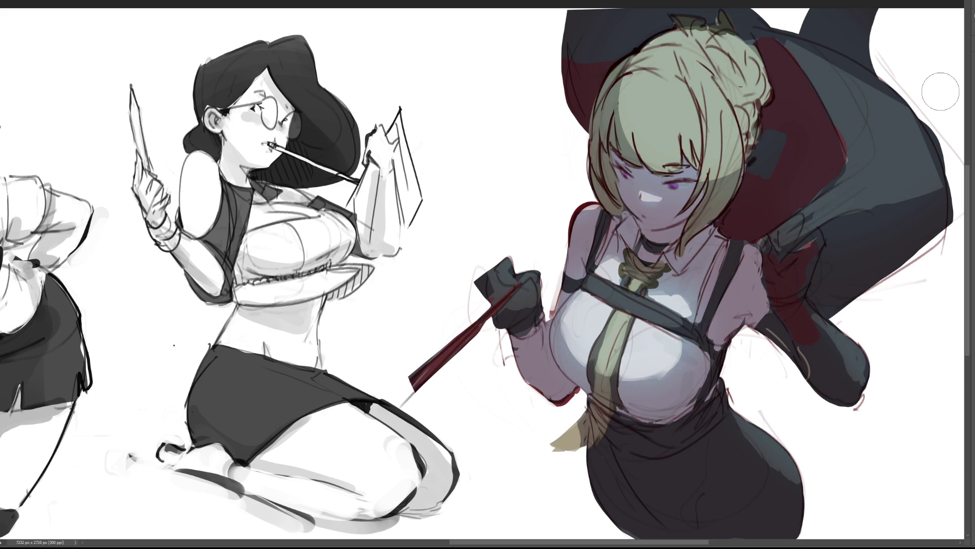
- With a smaller brush, paint a white highlight band across the hair, undoing a green stroke
key(bracketleft)
key(bracketleft)
key(bracketleft)
drag(659, 124, 754, 65)
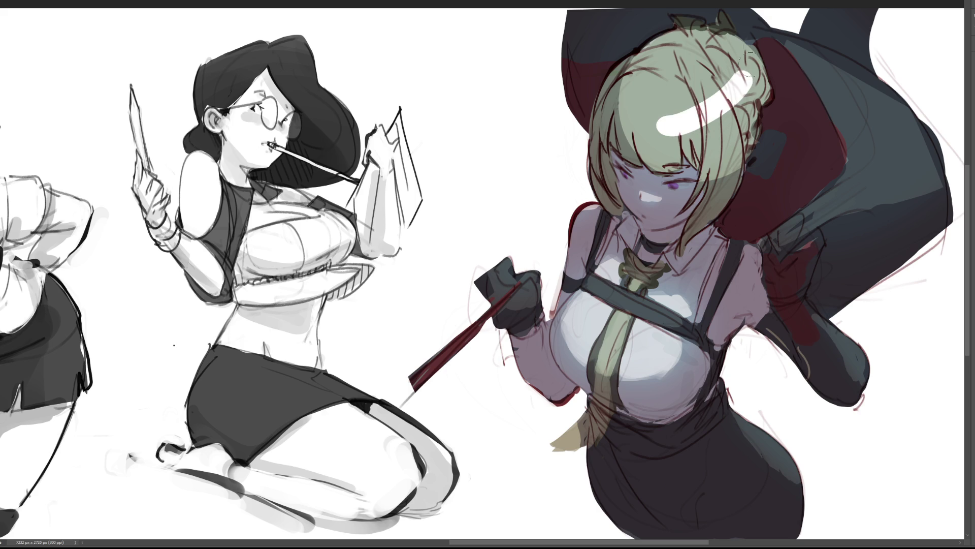
drag(648, 110, 700, 88)
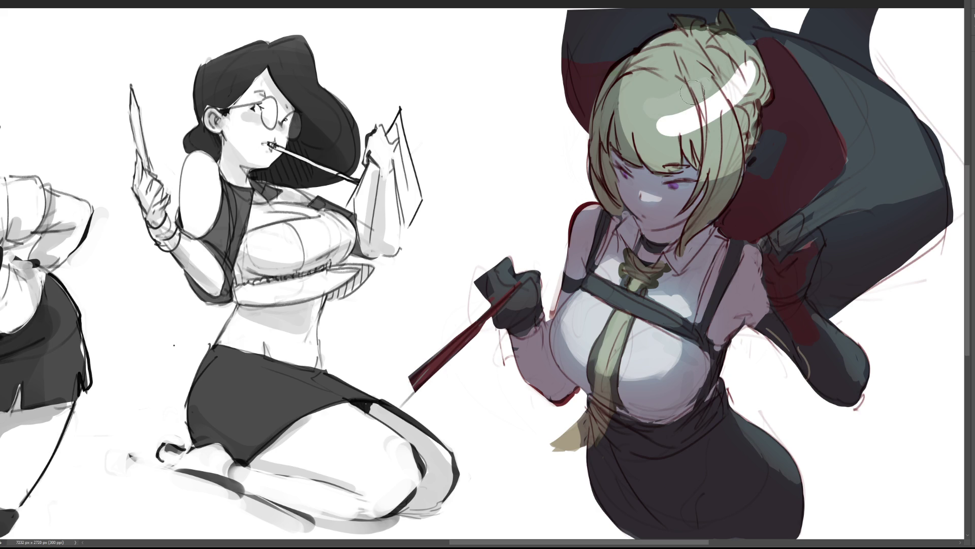
key(ctrl+z)
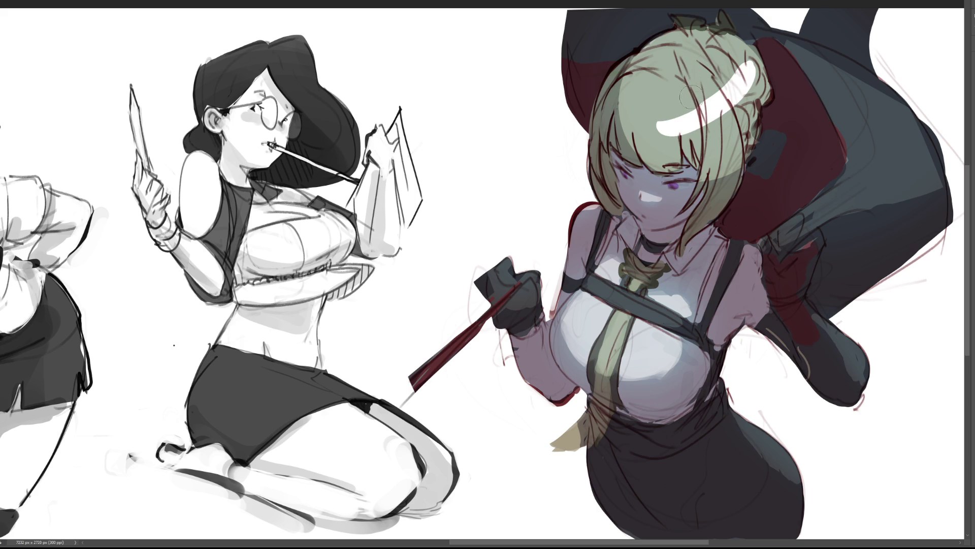
key(bracketleft)
key(bracketleft)
key(bracketleft)
- Break the white hair highlight into strands with dark strokes
mouse_move(668, 122)
mouse_down()
mouse_move(666, 135)
mouse_move(705, 118)
mouse_move(701, 127)
mouse_up()
mouse_move(724, 90)
mouse_down()
mouse_move(717, 115)
mouse_move(728, 104)
mouse_up()
mouse_move(751, 67)
mouse_down()
mouse_move(739, 89)
mouse_move(731, 83)
mouse_move(735, 92)
mouse_move(746, 68)
mouse_up()
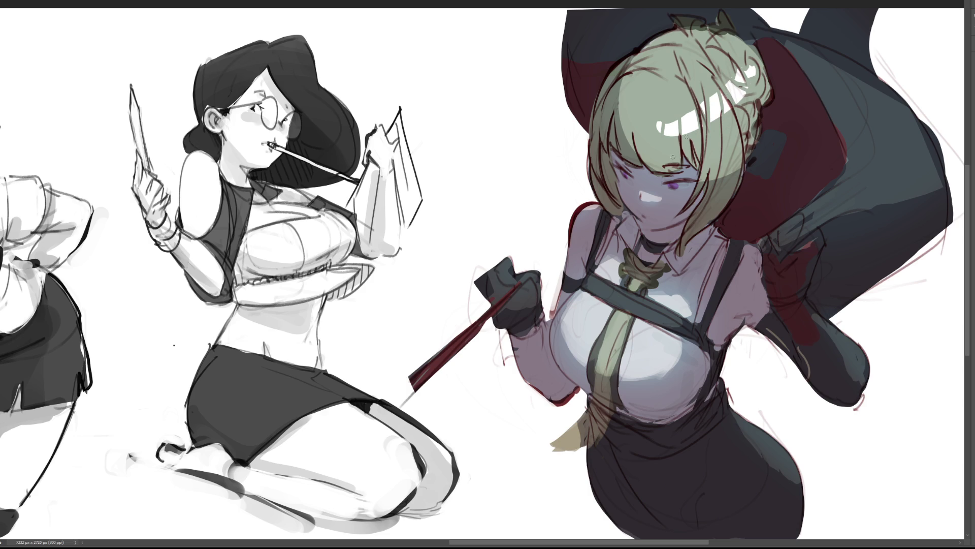
- Brighten the teeth, darken the eye with purple, and add a white highlight on the strap
drag(643, 197, 654, 199)
click(676, 185)
drag(601, 284, 605, 296)
- Dab white highlights on the tie knot, down the tie and on the chest strap
click(636, 283)
drag(621, 320, 614, 338)
click(646, 316)
- Darken the skirt's right hip, paint a long gloss streak, and break it up with dark strokes
mouse_move(753, 429)
mouse_down()
mouse_move(807, 508)
mouse_move(795, 504)
mouse_up()
mouse_move(735, 415)
mouse_down()
mouse_move(785, 446)
mouse_move(760, 440)
mouse_move(800, 470)
mouse_move(792, 461)
mouse_up()
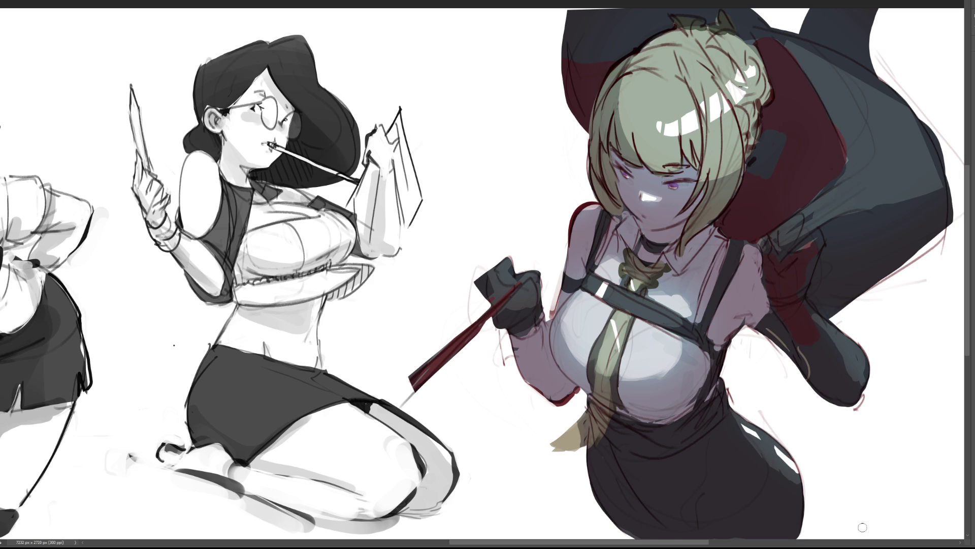
drag(743, 424, 794, 466)
mouse_move(756, 428)
mouse_down()
mouse_move(800, 460)
mouse_move(797, 480)
mouse_up()
key(bracketright)
key(bracketright)
key(bracketright)
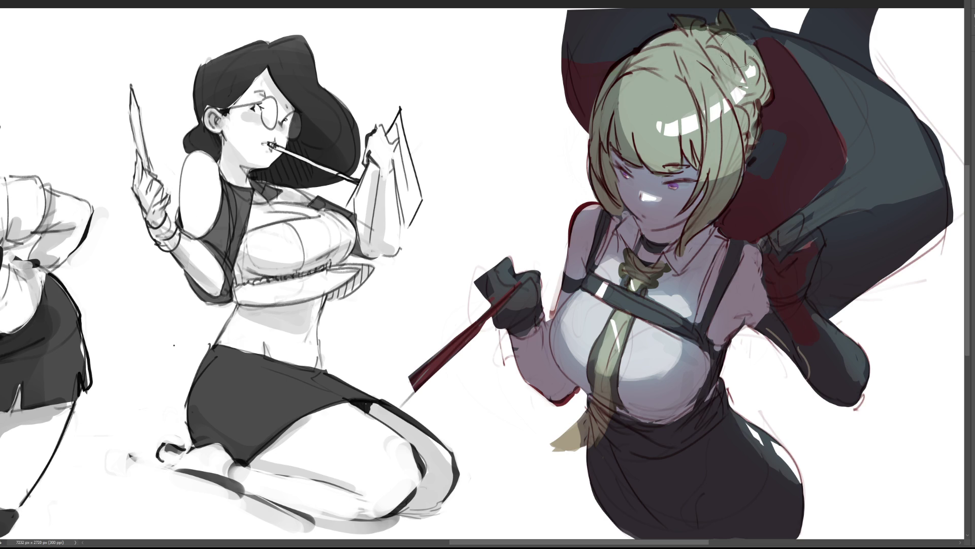
- Tone the hair highlights muted green, partly undo it, and give the white highlights cyan fringes
drag(656, 103, 715, 102)
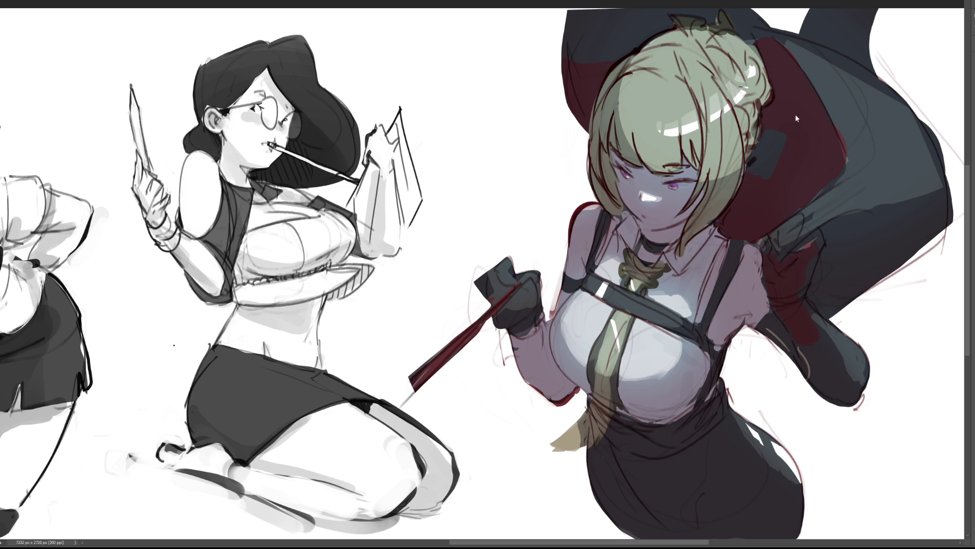
key(ctrl+z)
key(ctrl+z)
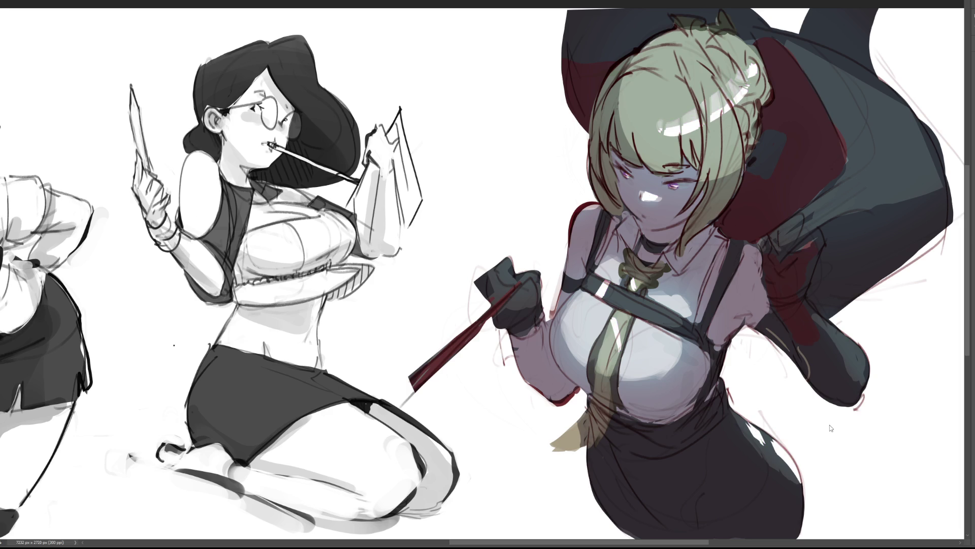
key(ctrl+f)
key(ctrl+f)
key(ctrl+z)
- Paint a pink blush across the blonde girl's face, removing the excess on chin and neck
key(b)
mouse_move(660, 244)
mouse_down()
mouse_move(625, 223)
mouse_move(680, 218)
mouse_up()
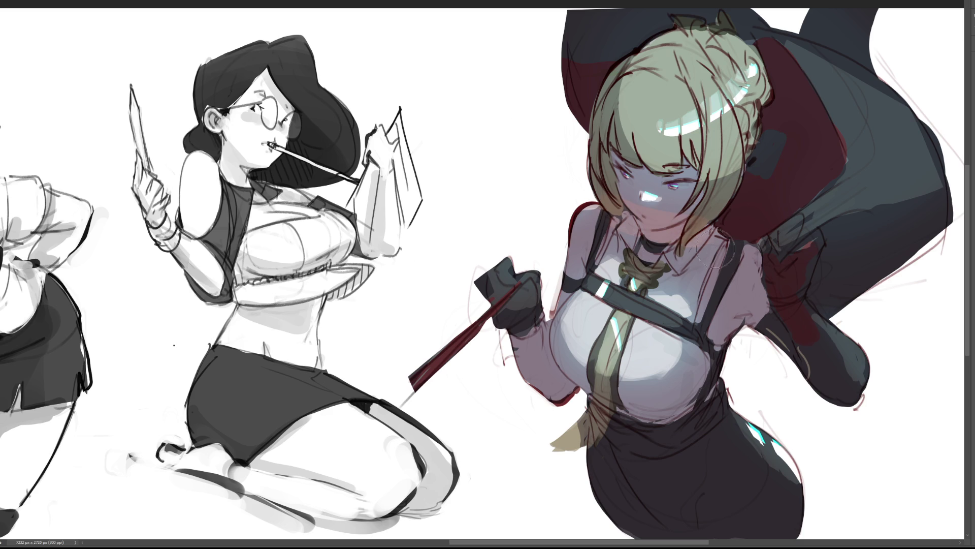
key(ctrl+z)
key(bracketleft)
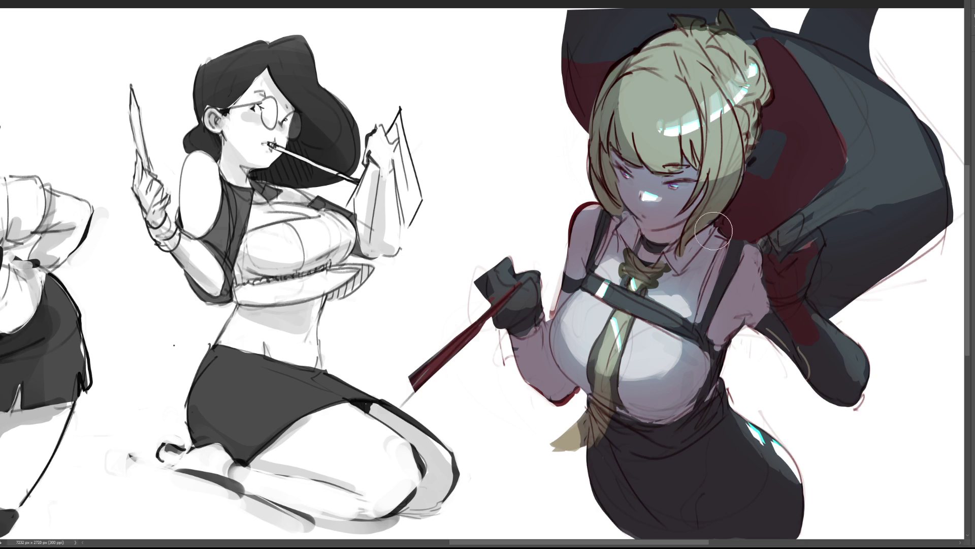
key(bracketright)
key(bracketright)
- Tint the fan-holding glove brownish red, discarding a stray red stroke on the hood
mouse_move(488, 315)
mouse_down()
mouse_move(514, 289)
mouse_move(484, 325)
mouse_up()
drag(755, 166, 797, 144)
key(ctrl+z)
- Shade the blonde figure's shoulders and under her forearm pink, and blush both cheeks
mouse_move(732, 254)
mouse_down()
mouse_move(746, 266)
mouse_move(757, 259)
mouse_move(746, 289)
mouse_move(754, 320)
mouse_up()
drag(574, 208, 587, 244)
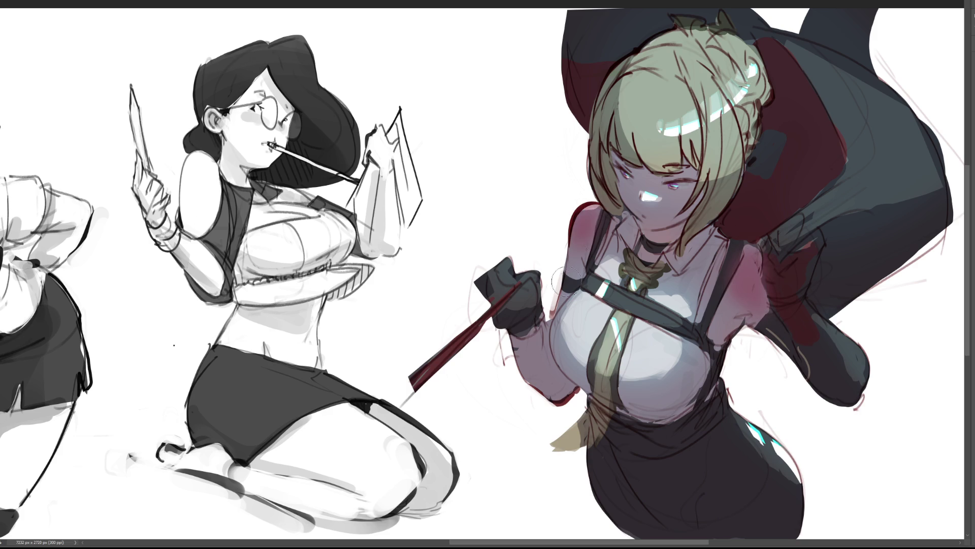
drag(513, 376, 574, 407)
mouse_move(653, 201)
mouse_down()
mouse_move(630, 188)
mouse_move(668, 195)
mouse_up()
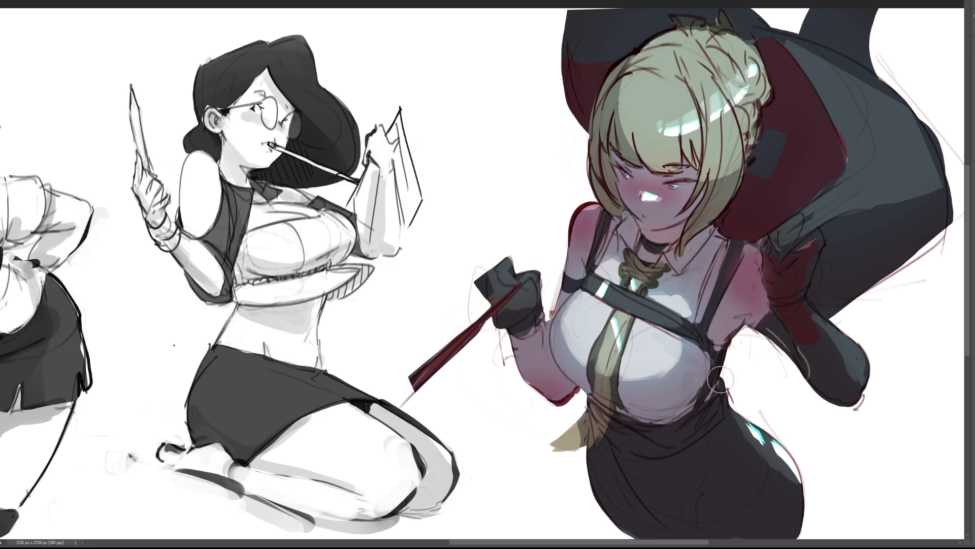
key(bracketright)
key(bracketright)
key(bracketright)
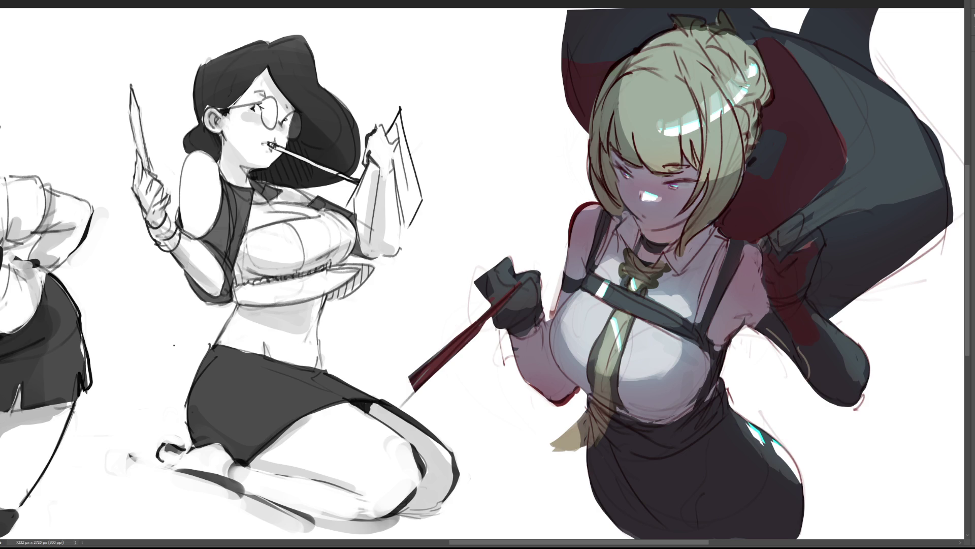
key(ctrl+0)
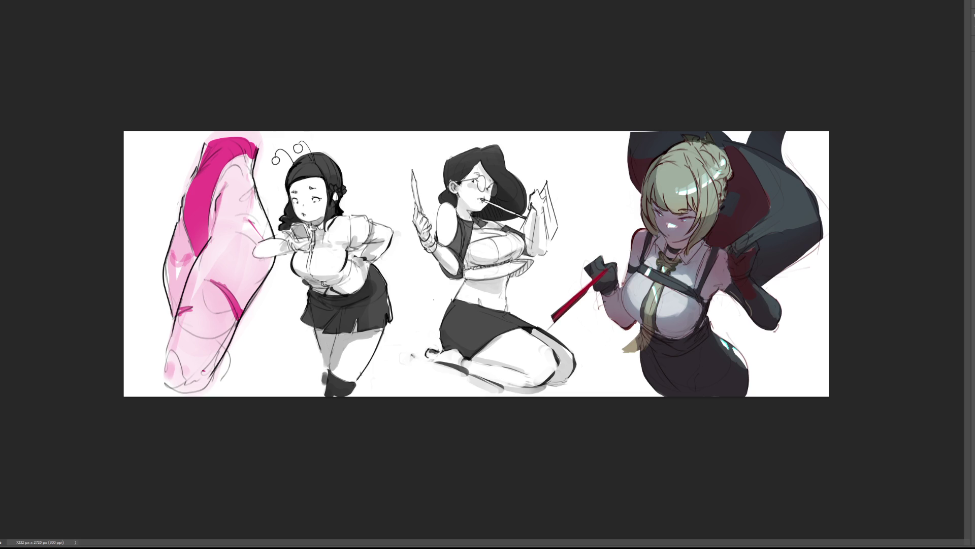
- Repaint the red blade as a thin tapered stroke down-left, then add a dark loop by the bun
drag(587, 290, 546, 330)
mouse_move(608, 266)
mouse_down()
mouse_move(542, 330)
mouse_move(596, 278)
mouse_up()
key(ctrl+z)
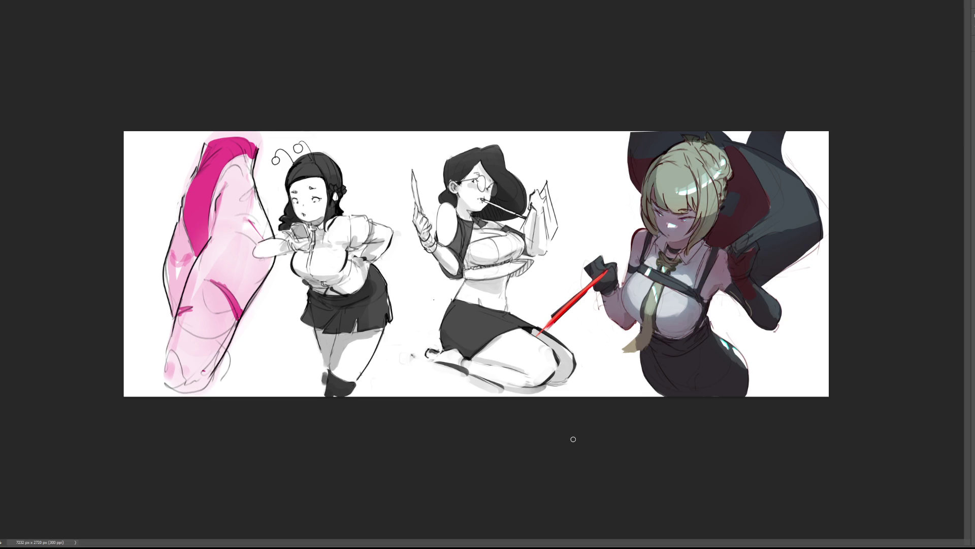
drag(723, 212, 736, 198)
- With a much wider brush, dab dark tone on the glove and wash a broad shadow over the figure
key(bracketright)
key(bracketright)
key(bracketright)
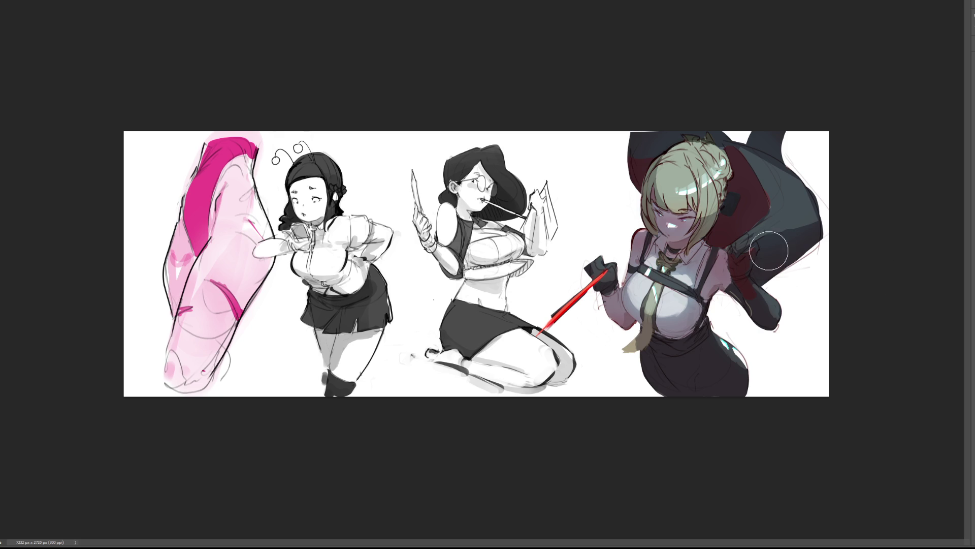
click(739, 265)
key(bracketright)
key(bracketright)
key(bracketright)
mouse_move(737, 256)
mouse_down()
mouse_move(654, 101)
mouse_move(589, 290)
mouse_up()
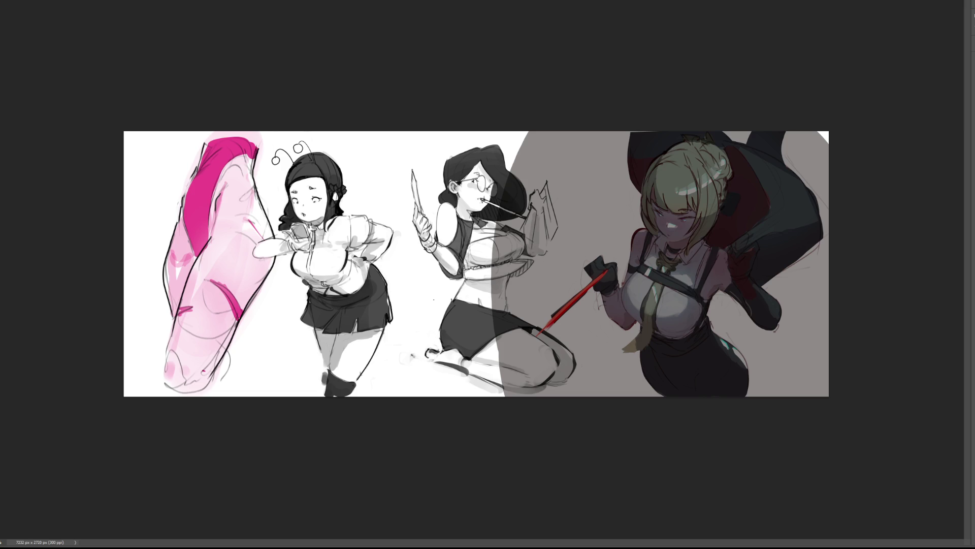
- Lasso the grey backdrop along the hat and left edge of the figure and clear it to white
mouse_move(640, 134)
mouse_down()
mouse_move(631, 176)
mouse_move(647, 230)
mouse_move(626, 289)
mouse_move(602, 254)
mouse_move(593, 279)
mouse_move(624, 332)
mouse_move(640, 330)
mouse_move(629, 343)
mouse_move(653, 401)
mouse_move(702, 431)
mouse_up()
key(ctrl+d)
mouse_move(629, 155)
mouse_down()
mouse_move(631, 180)
mouse_move(634, 140)
mouse_move(630, 169)
mouse_move(646, 224)
mouse_move(630, 283)
mouse_move(624, 291)
mouse_move(601, 254)
mouse_move(588, 272)
mouse_move(621, 329)
mouse_move(641, 326)
mouse_move(623, 352)
mouse_move(641, 357)
mouse_move(648, 383)
mouse_move(607, 425)
mouse_move(577, 39)
mouse_up()
mouse_move(652, 234)
mouse_down()
mouse_move(639, 240)
mouse_move(634, 278)
mouse_up()
key(Delete)
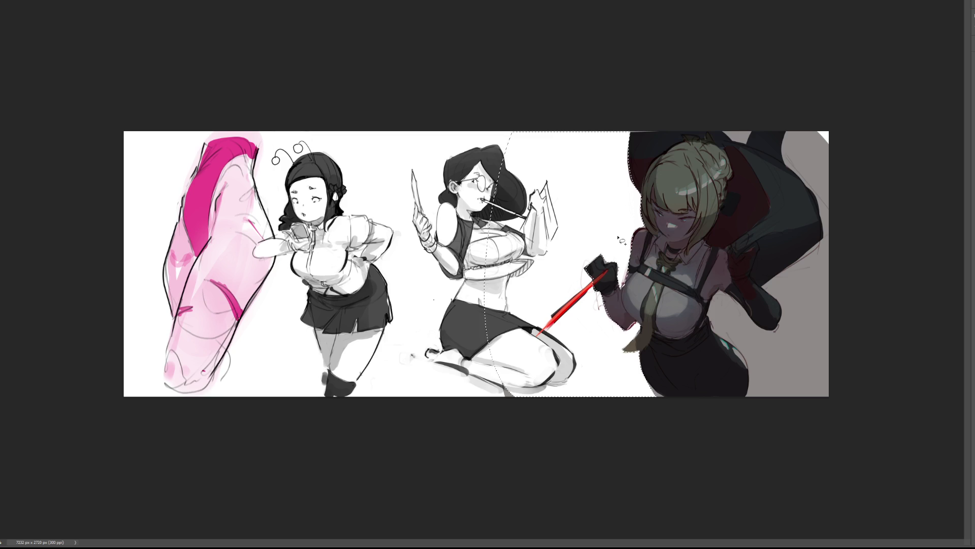
key(ctrl+d)
- Fill the white notch at the canvas top edge with the cloak's dark colour
mouse_move(721, 130)
mouse_down()
mouse_move(742, 142)
mouse_move(766, 108)
mouse_move(751, 135)
mouse_up()
key(alt+BackSpace)
key(ctrl+d)
- Select along the cloak's right edge and gloved arm and clear that grey backdrop
key(ctrl+shift+d)
mouse_move(785, 166)
mouse_down()
mouse_move(816, 206)
mouse_move(823, 234)
mouse_move(770, 286)
mouse_move(782, 308)
mouse_move(875, 242)
mouse_move(828, 76)
mouse_up()
mouse_move(782, 330)
mouse_down()
mouse_move(758, 326)
mouse_move(718, 292)
mouse_move(718, 331)
mouse_move(749, 364)
mouse_move(767, 418)
mouse_move(858, 370)
mouse_move(815, 322)
mouse_up()
key(Delete)
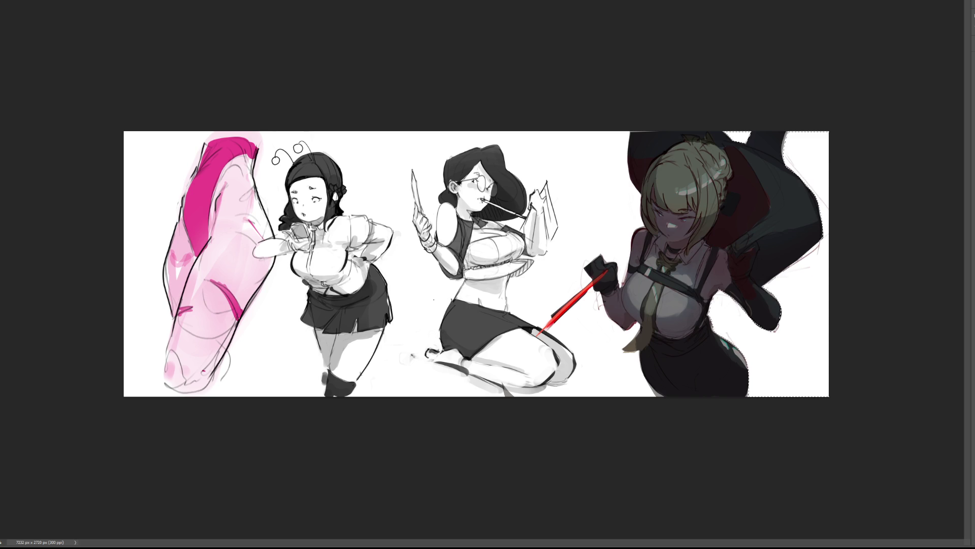
- Paint soft light on the blonde figure's lower face and chest with an enlarged brush
key(ctrl+d)
key(b)
key(bracketright)
key(bracketright)
key(bracketright)
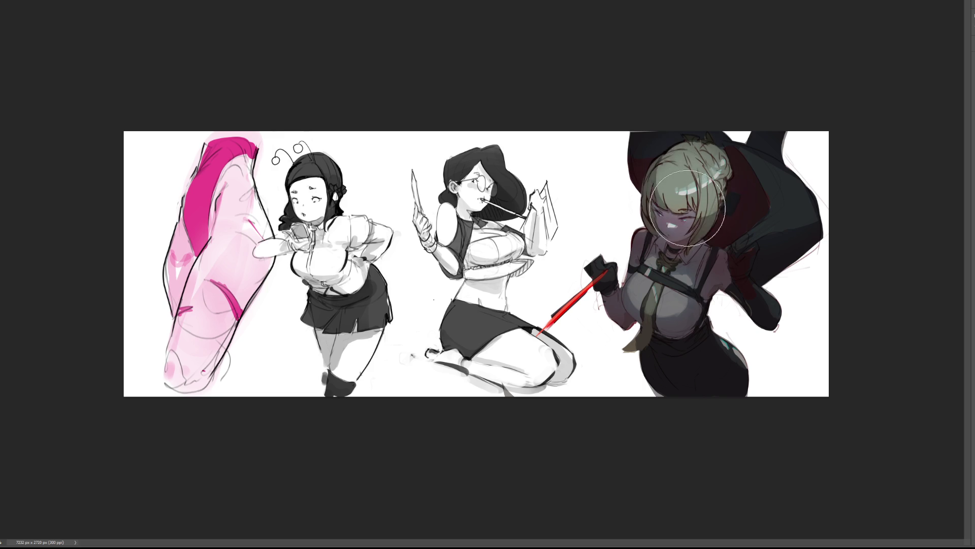
drag(686, 189, 680, 202)
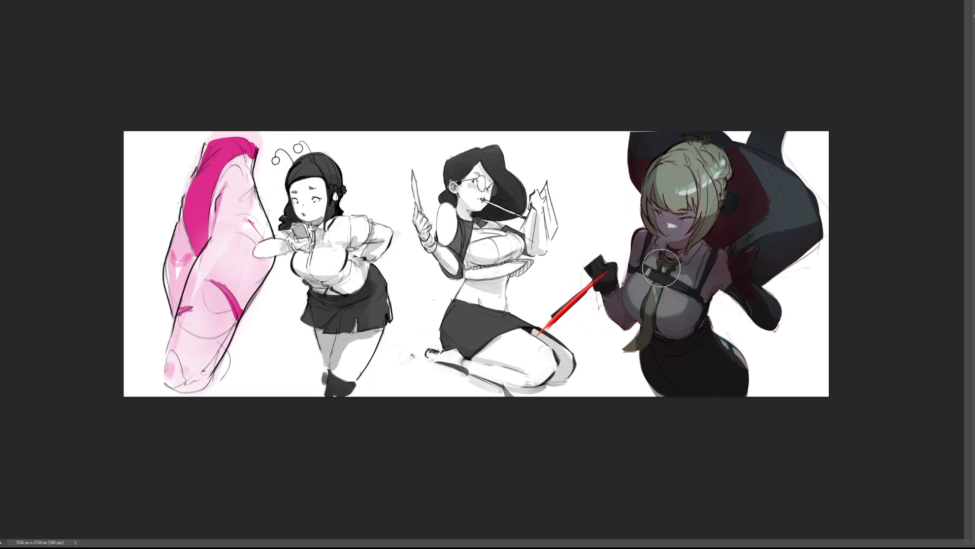
mouse_move(656, 282)
mouse_down()
mouse_move(642, 288)
mouse_move(676, 297)
mouse_up()
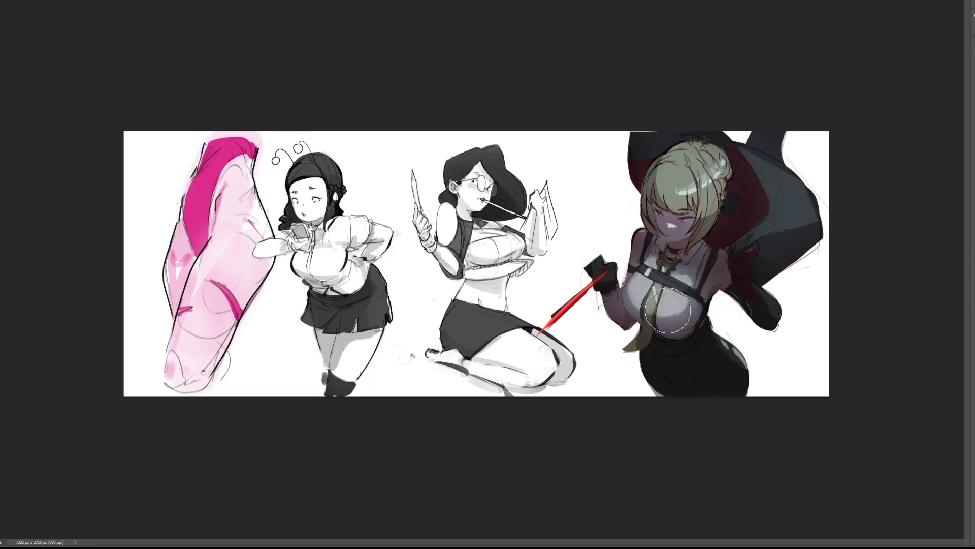
- Paint a dark choker across her neck
drag(686, 248, 660, 245)
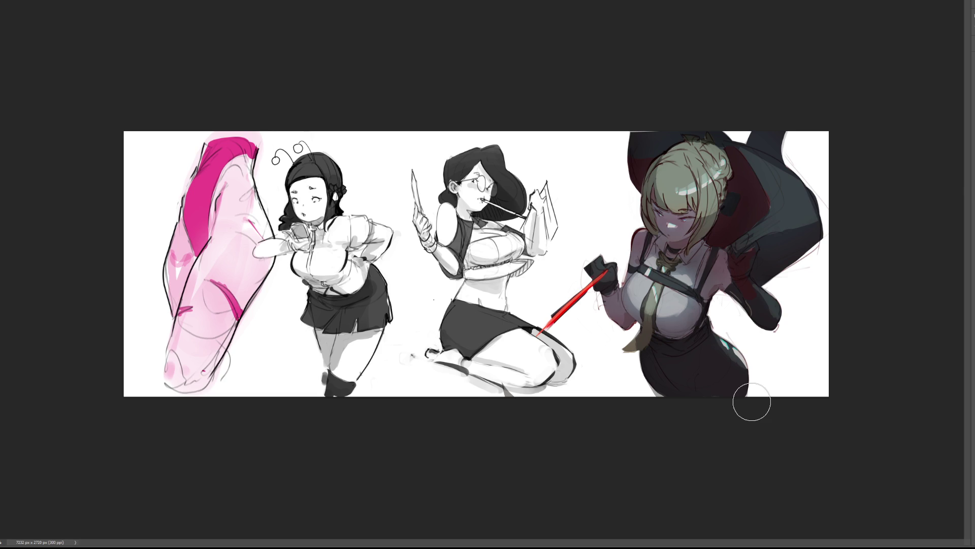
key(ctrl+z)
key(ctrl+z)
key(ctrl+z)
key(ctrl+z)
key(bracketright)
key(bracketright)
key(bracketright)
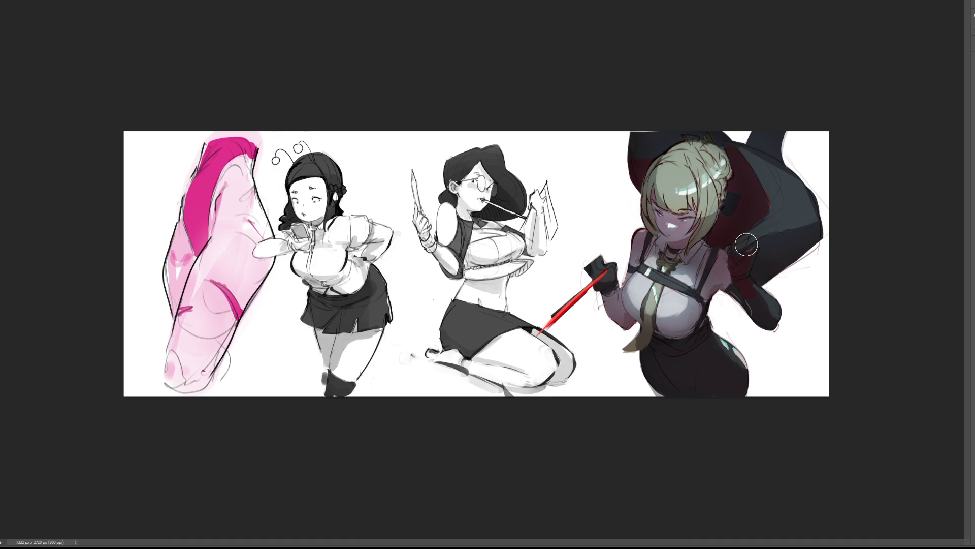
- Darken the cloak's edge with a stroke, then lengthen the green hair stroke with a smaller brush
drag(812, 216, 778, 165)
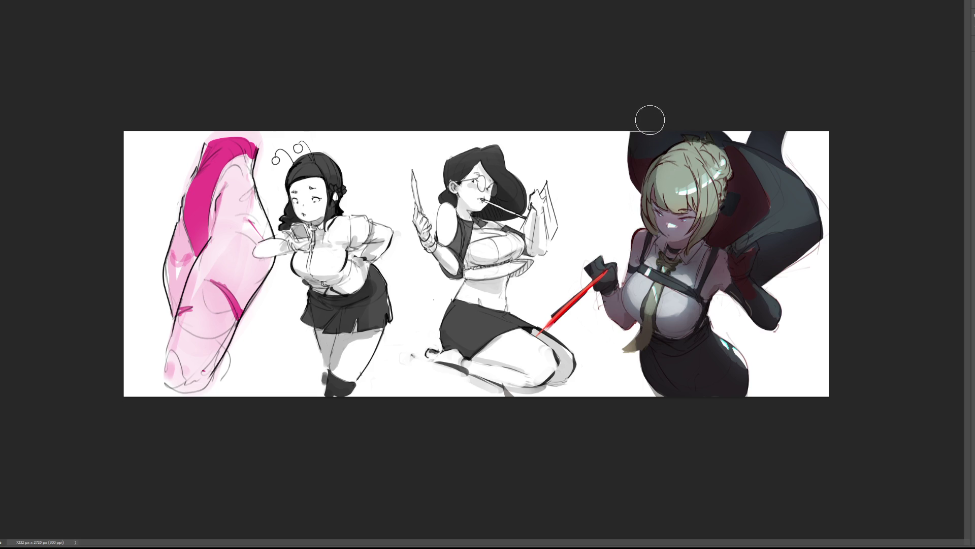
key(bracketleft)
key(bracketleft)
key(bracketleft)
drag(707, 214, 718, 211)
- Add green rim-light strokes on the left side of the hair and both sides of the chest
drag(655, 173, 657, 197)
key(ctrl+z)
drag(658, 164, 657, 197)
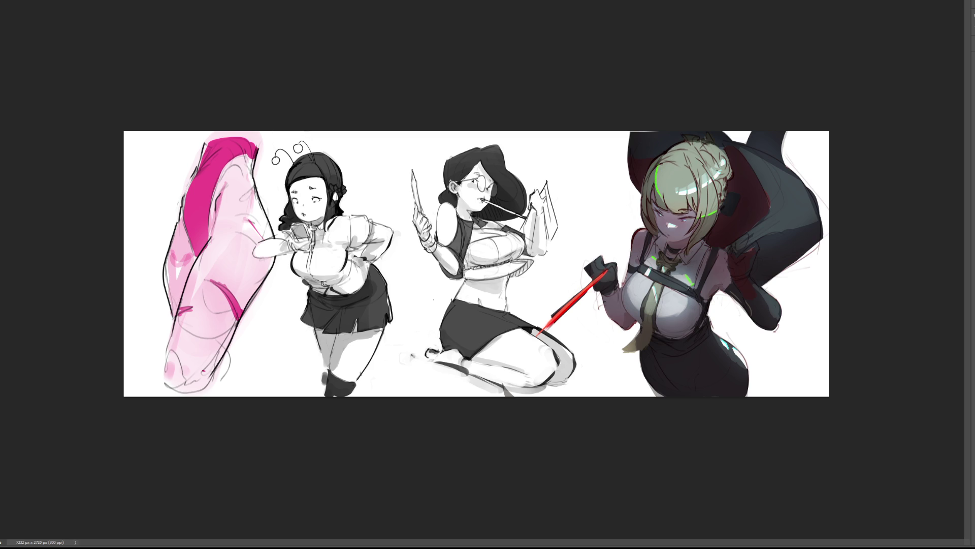
mouse_move(688, 295)
mouse_down()
mouse_move(687, 309)
mouse_move(660, 317)
mouse_up()
drag(638, 285, 638, 311)
- Add green rim lights on the cloak, sleeve, skirt and glove, then brighten them to blue
mouse_move(740, 249)
mouse_down()
mouse_move(812, 222)
mouse_move(811, 204)
mouse_move(815, 215)
mouse_up()
drag(747, 151, 787, 172)
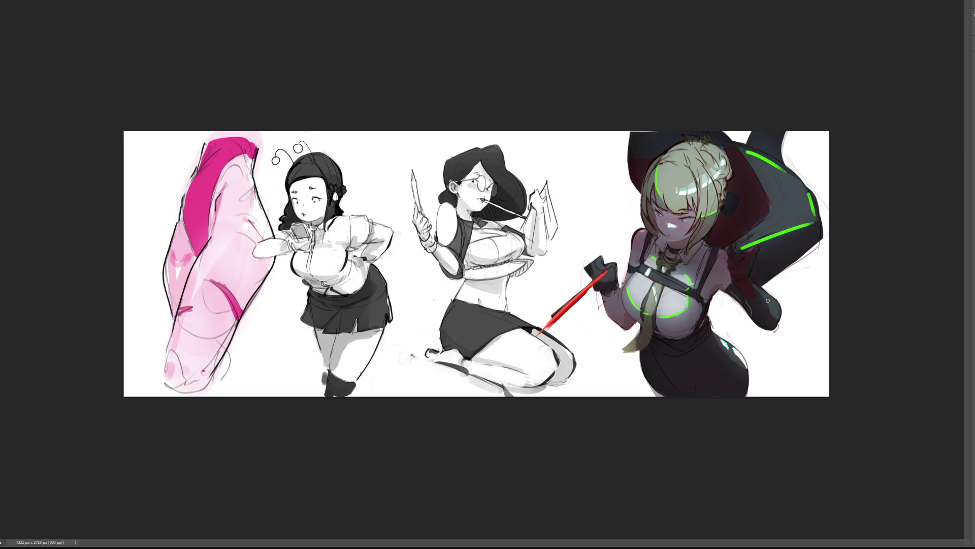
drag(754, 282, 772, 316)
drag(716, 333, 743, 368)
drag(590, 264, 610, 277)
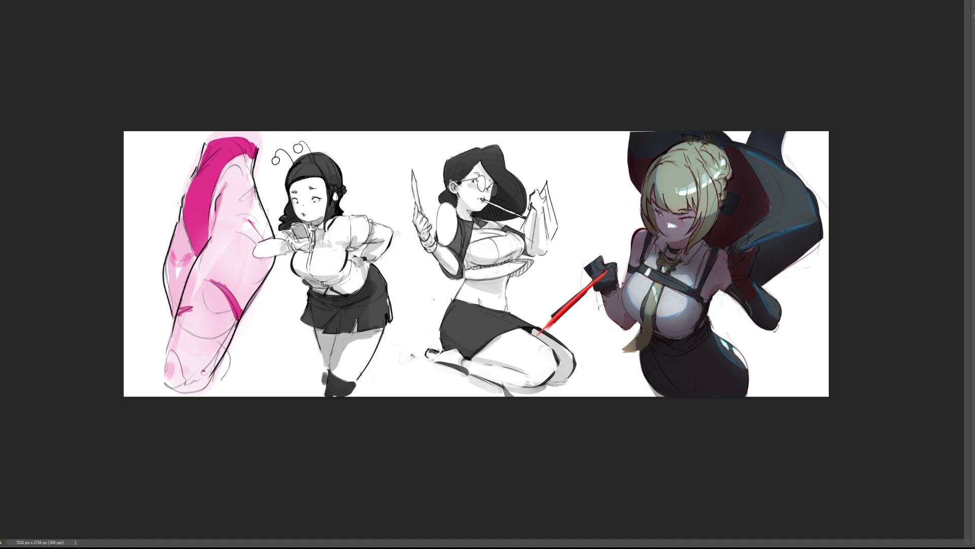
key(ctrl+j)
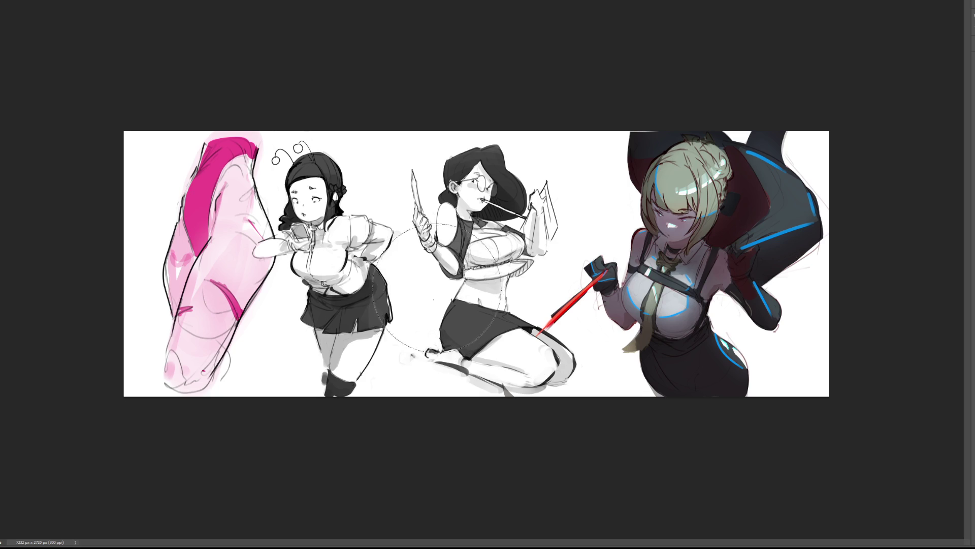
- Erase most of the blue rim light, then repaint it only along the cloak's right edge
key(bracketright)
key(bracketright)
key(bracketright)
mouse_move(621, 403)
mouse_down()
mouse_move(666, 388)
mouse_move(823, 291)
mouse_move(533, 495)
mouse_up()
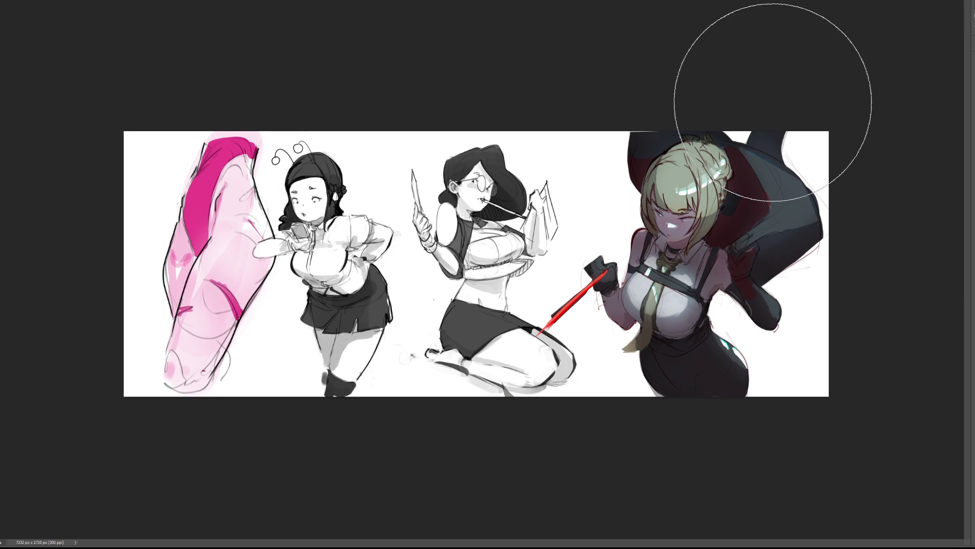
key(bracketleft)
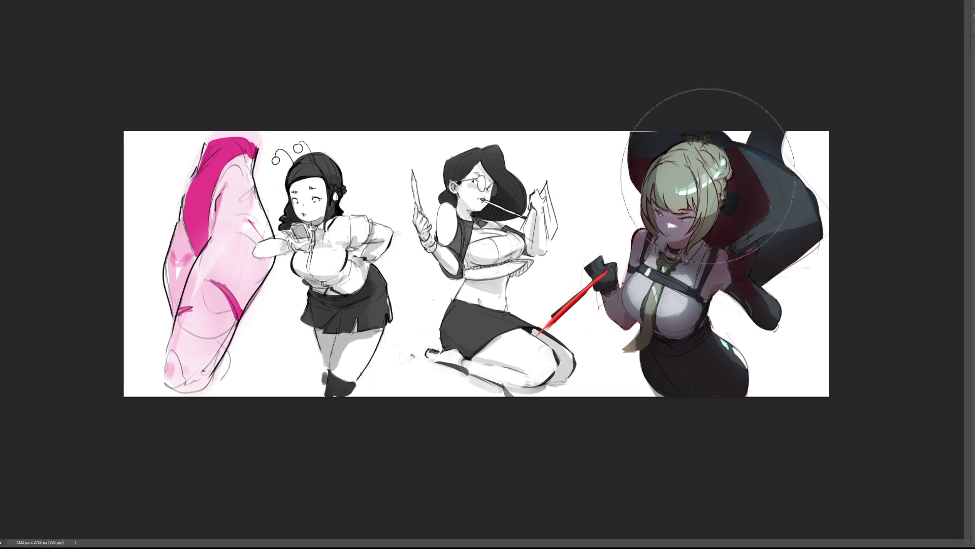
drag(739, 150, 750, 218)
key(bracketleft)
key(bracketleft)
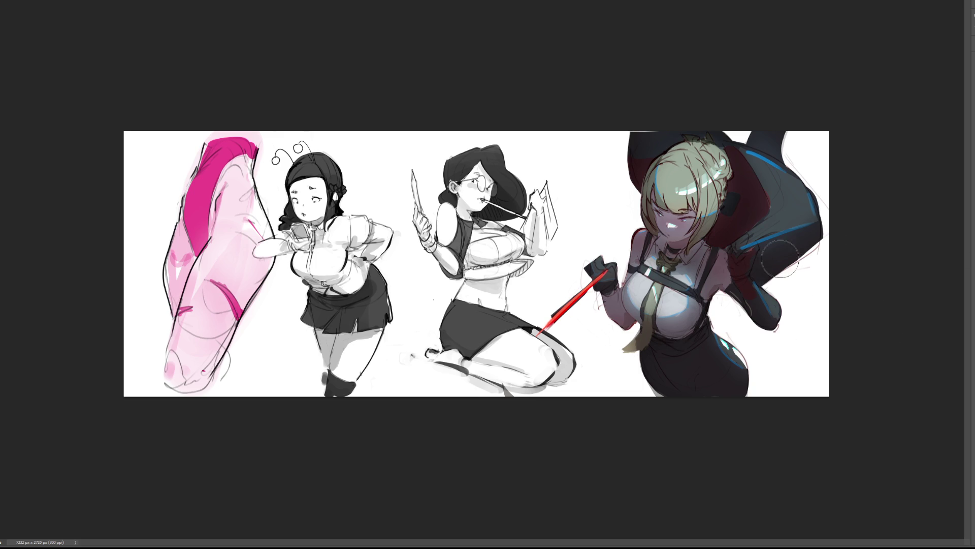
drag(742, 249, 799, 227)
key(ctrl+z)
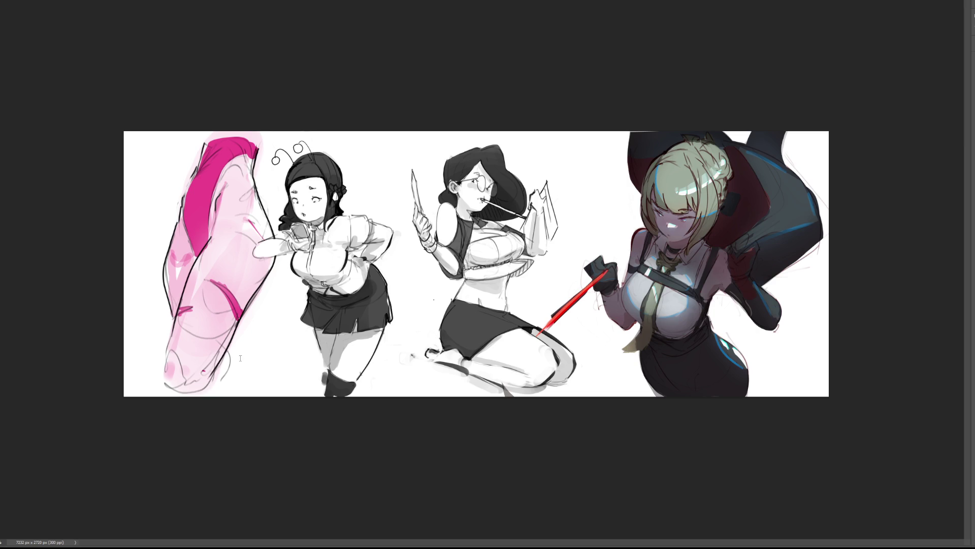
- Save the sheet and fill a rectangle behind the blonde figure with orange
key(ctrl+s)
mouse_move(578, 202)
mouse_down()
mouse_move(828, 391)
mouse_move(796, 372)
mouse_up()
click(625, 310)
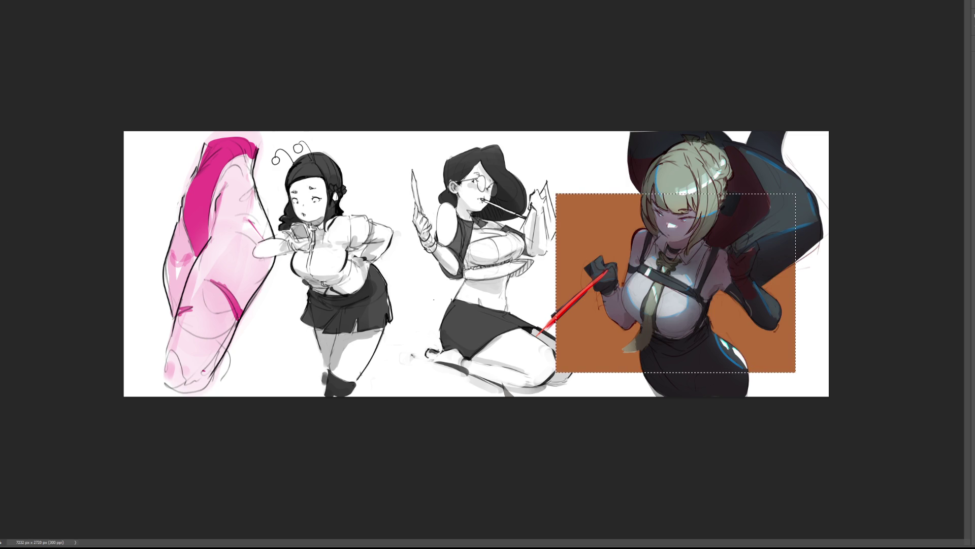
- Try a lighter peach fill, then undo the backdrop, clear the selection, and undo again
click(764, 321)
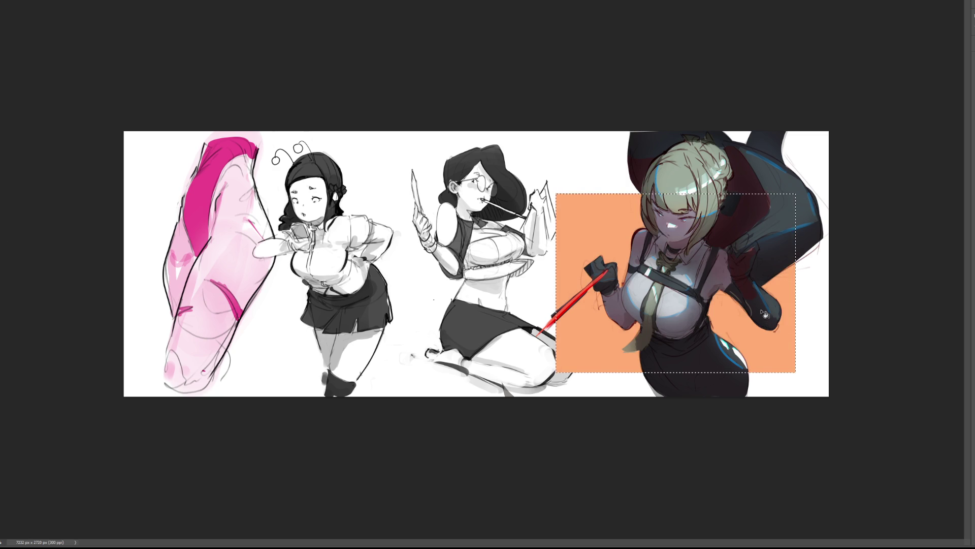
key(ctrl+z)
key(ctrl+z)
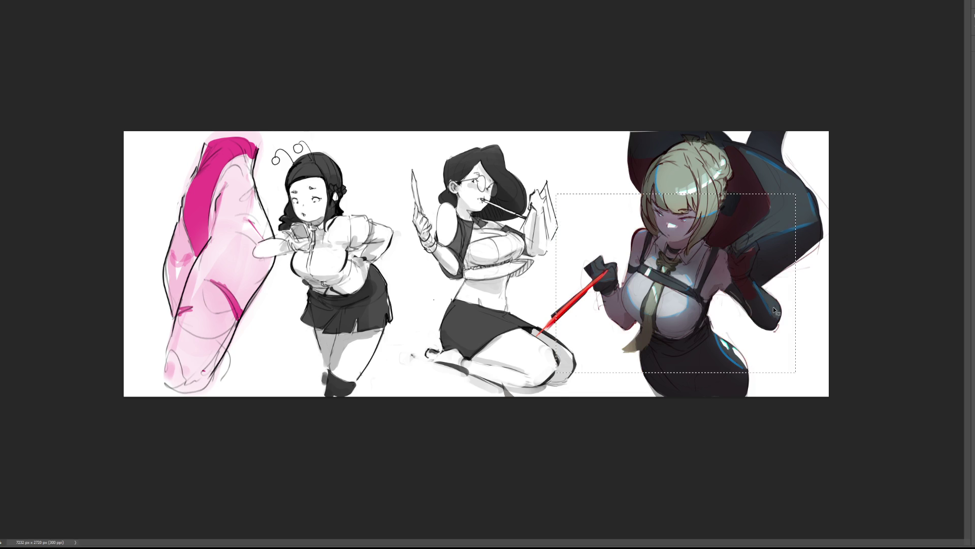
key(ctrl+d)
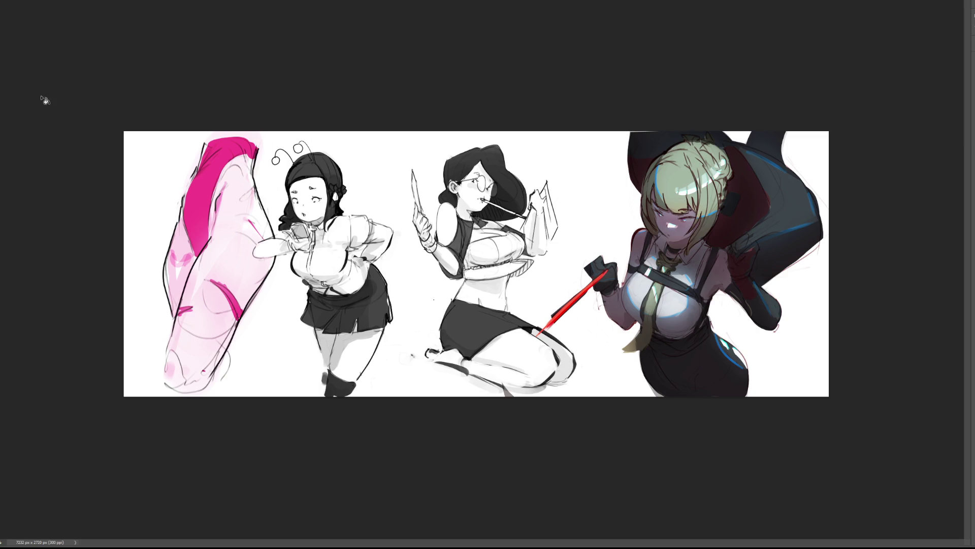
key(ctrl+z)
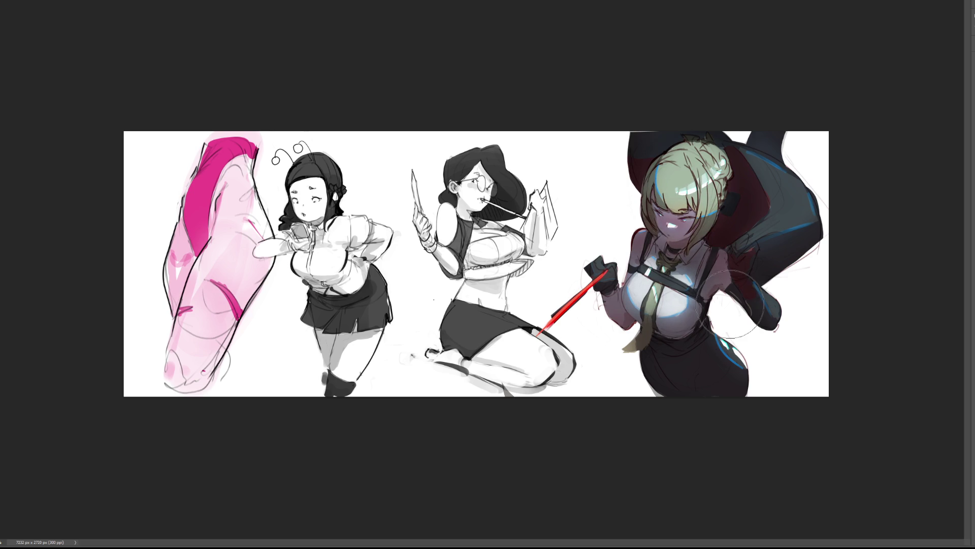
- Save the sheet and hand-letter 'BRB' in black beside the glasses-wearing girl
key(ctrl+s)
drag(535, 145, 537, 171)
mouse_move(528, 148)
mouse_down()
mouse_move(546, 153)
mouse_move(538, 170)
mouse_move(558, 178)
mouse_up()
drag(559, 158, 583, 209)
drag(584, 187, 579, 209)
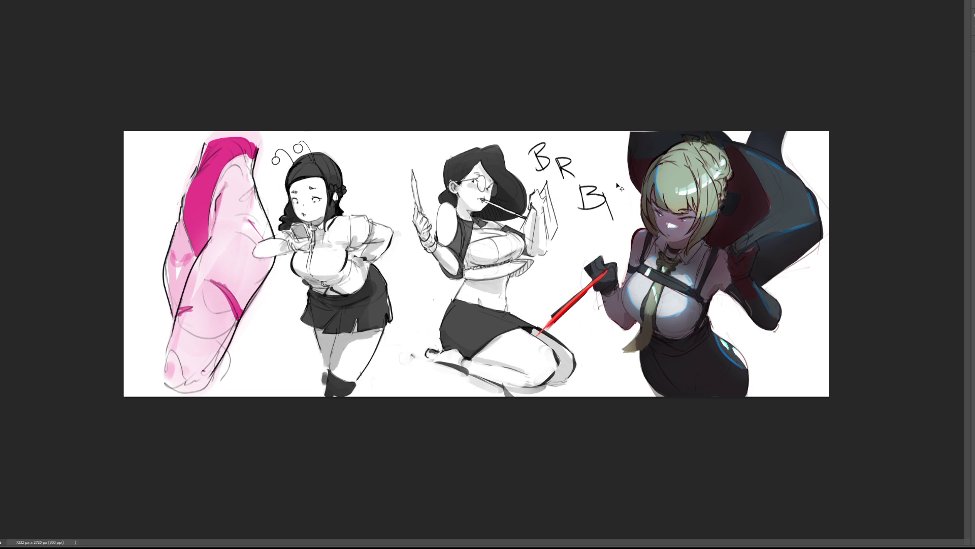
- Undo the strokes of the handwritten BRB lettering beside the middle figure
key(ctrl+z)
key(ctrl+z)
key(ctrl+z)
key(ctrl+z)
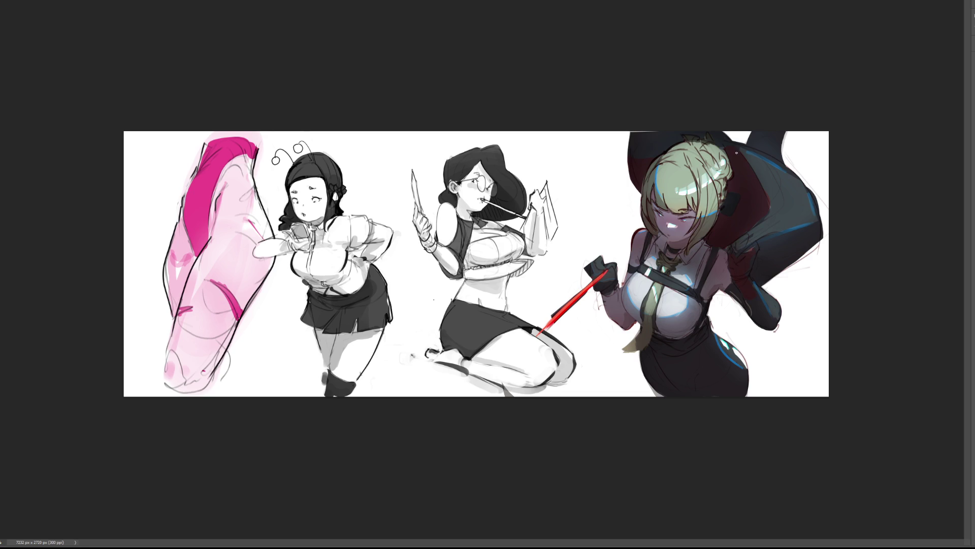
- Paint a red lining inside the hood beside the hair, comparing it with undo and redo
mouse_move(731, 153)
mouse_down()
mouse_move(739, 175)
mouse_move(731, 185)
mouse_move(750, 186)
mouse_move(737, 161)
mouse_move(764, 211)
mouse_move(755, 168)
mouse_up()
drag(740, 221, 719, 239)
key(ctrl+z)
key(ctrl+shift+z)
key(ctrl+z)
key(ctrl+shift+z)
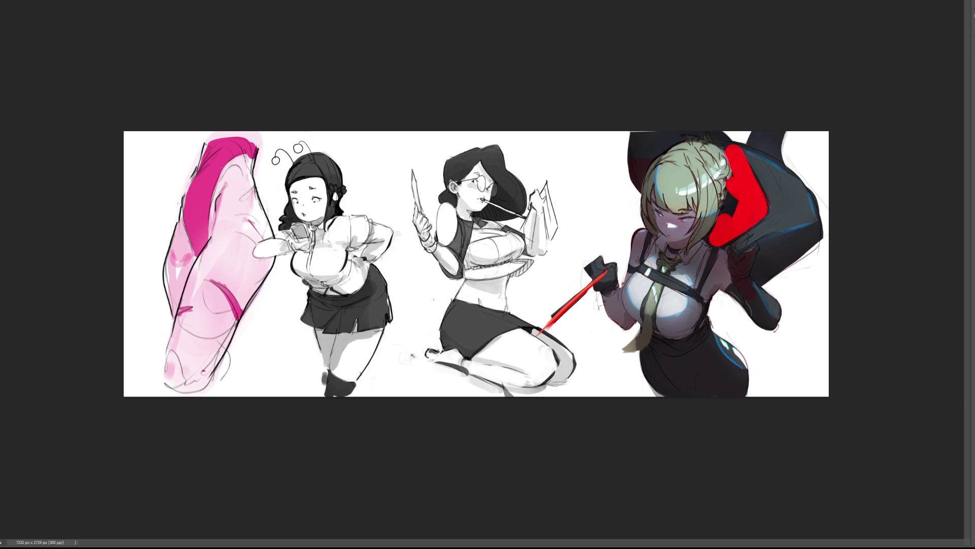
- Clean up the red around the hair bun, reshape the glove fingers and fill red beside the glove
drag(713, 153, 725, 198)
mouse_move(641, 178)
mouse_down()
mouse_move(635, 168)
mouse_move(639, 175)
mouse_up()
key(ctrl+alt+g)
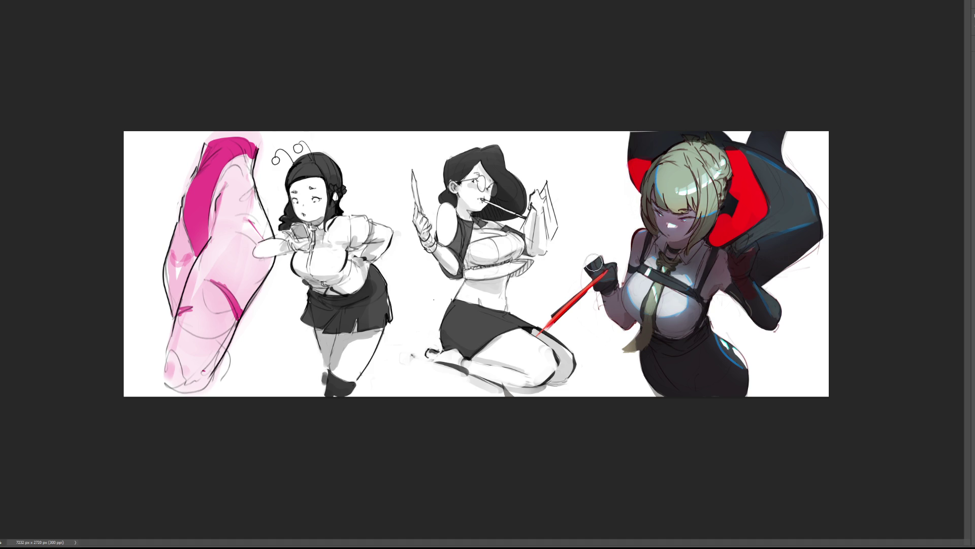
mouse_move(595, 265)
mouse_down()
mouse_move(604, 251)
mouse_move(604, 272)
mouse_up()
mouse_move(740, 244)
mouse_down()
mouse_move(735, 258)
mouse_move(747, 254)
mouse_move(734, 273)
mouse_move(750, 299)
mouse_move(753, 262)
mouse_up()
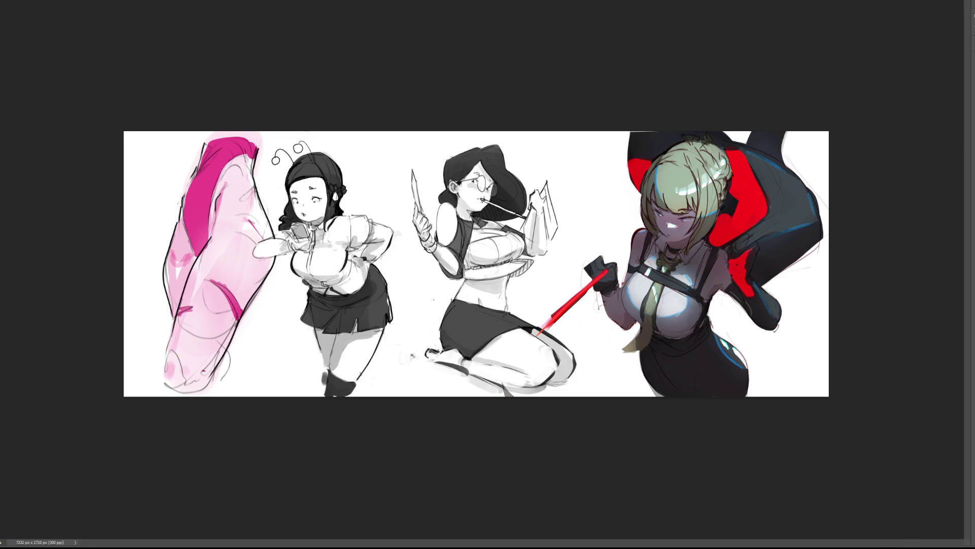
- Compare muted dark red and deep red cloak linings, keeping the lighter pinkish red
key(ctrl+z)
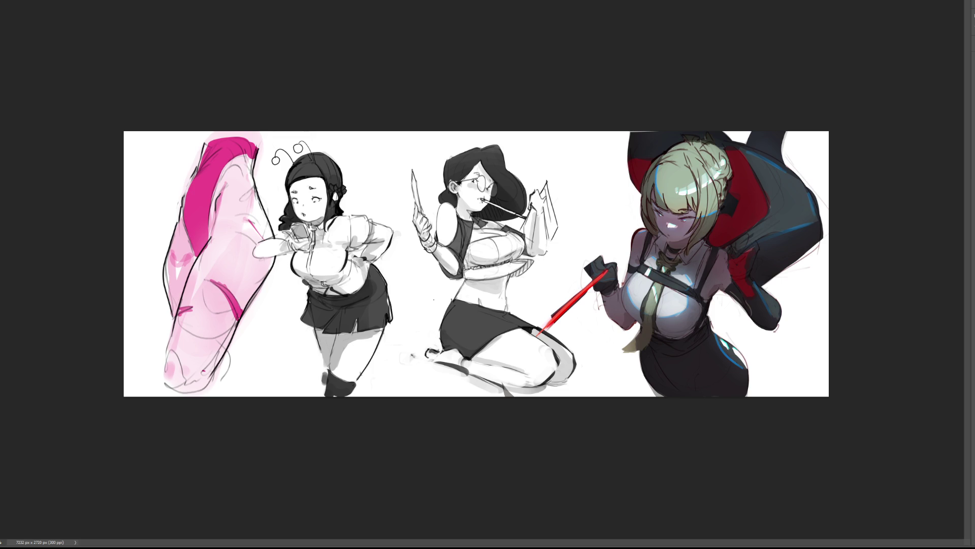
key(ctrl+z)
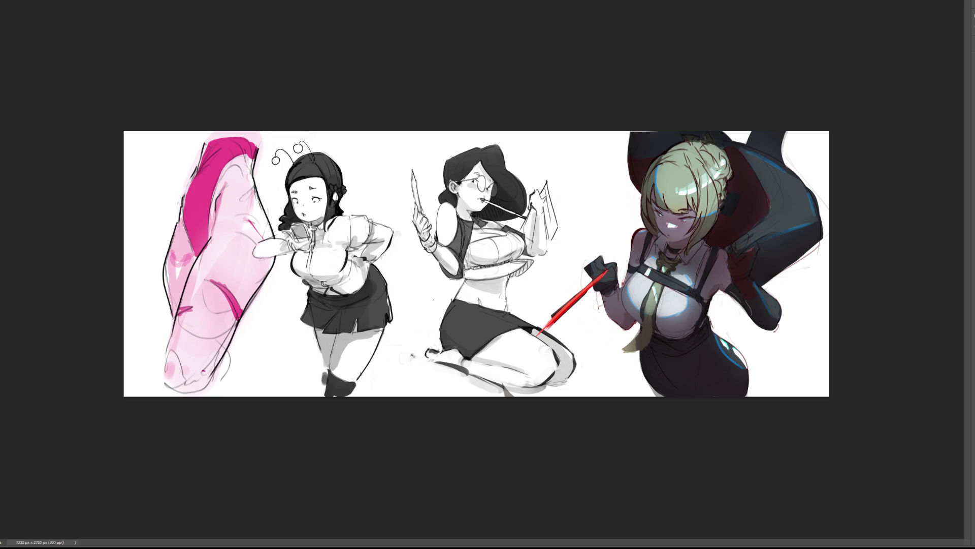
key(ctrl+shift+z)
key(ctrl+shift+z)
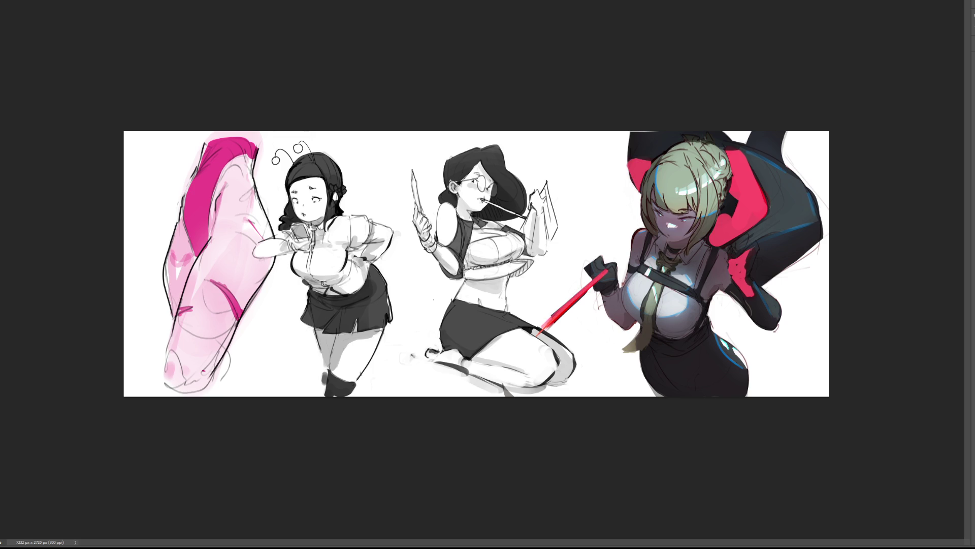
key(ctrl+z)
key(ctrl+z)
key(ctrl+shift+z)
key(ctrl+shift+z)
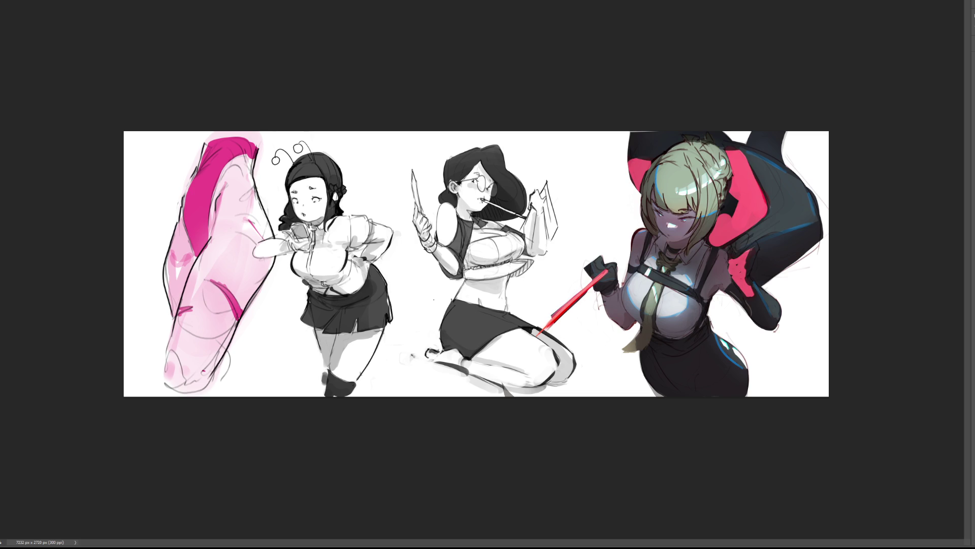
key(ctrl+z)
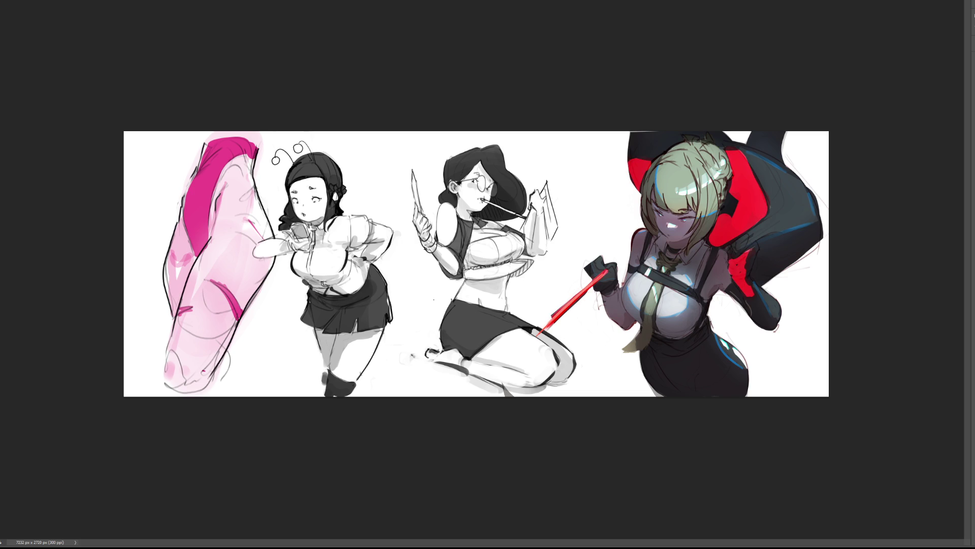
key(ctrl+shift+z)
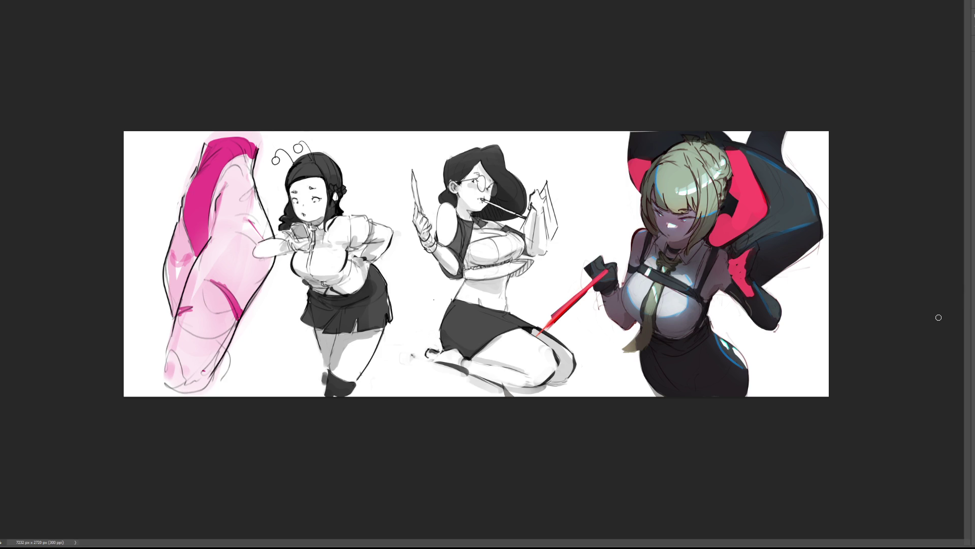
- Trim the pink-red shape's edges with dark paint and add a cyan rim light on the skirt's thigh
drag(758, 165, 776, 230)
key(ctrl+z)
drag(736, 147, 746, 152)
mouse_move(731, 209)
mouse_down()
mouse_move(735, 199)
mouse_move(721, 212)
mouse_move(730, 208)
mouse_up()
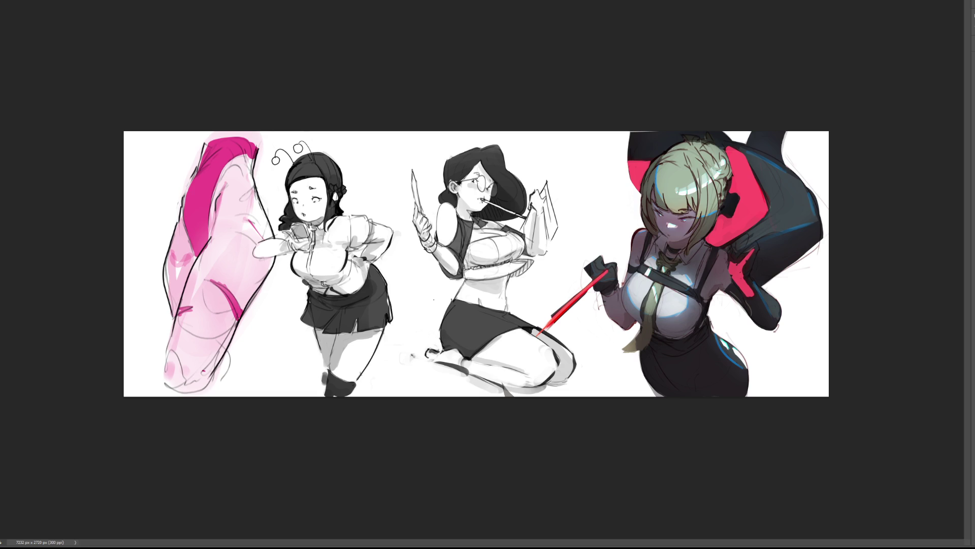
mouse_move(651, 372)
mouse_down()
mouse_move(675, 366)
mouse_move(691, 386)
mouse_move(650, 355)
mouse_move(659, 351)
mouse_move(711, 392)
mouse_up()
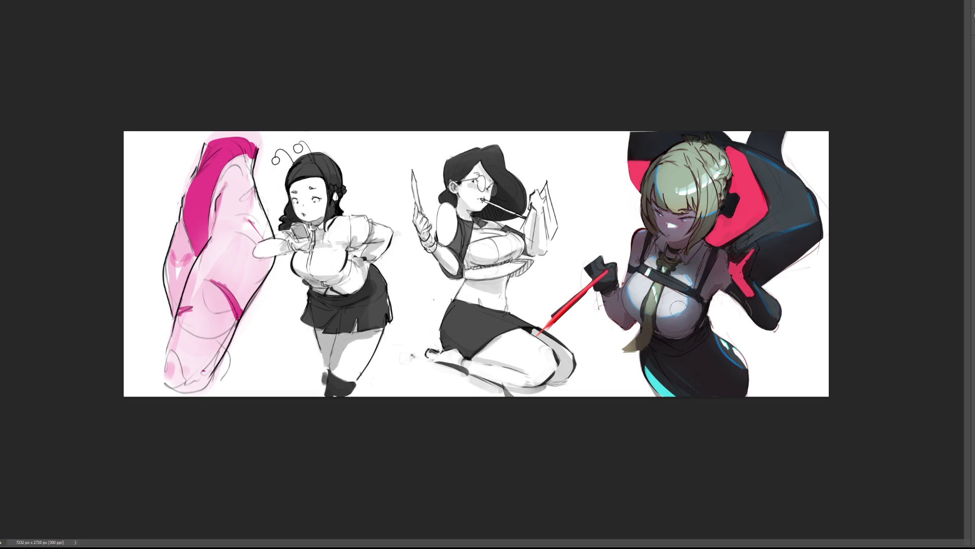
- Add cyan rim highlights under the chest, along the forearm and at the sleeve end
drag(658, 333, 683, 329)
mouse_move(607, 309)
mouse_down()
mouse_move(653, 332)
mouse_move(673, 330)
mouse_move(672, 318)
mouse_up()
key(ctrl+z)
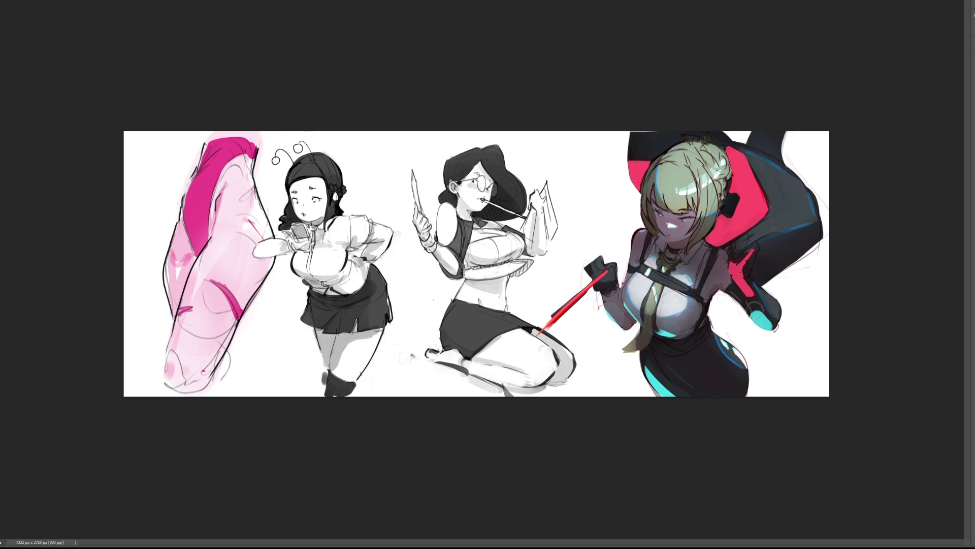
drag(760, 312, 771, 327)
key(ctrl+z)
mouse_move(762, 314)
mouse_down()
mouse_move(756, 308)
mouse_move(776, 307)
mouse_up()
drag(629, 328, 587, 262)
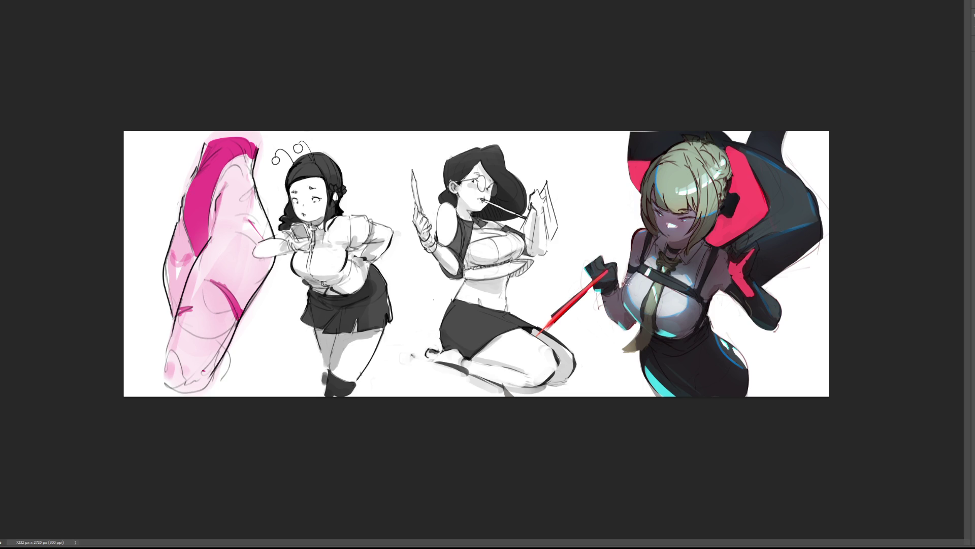
mouse_move(621, 310)
mouse_down()
mouse_move(614, 315)
mouse_move(631, 326)
mouse_move(609, 311)
mouse_move(635, 328)
mouse_up()
- Add cyan highlights on the skirt's bottom edge and hip, then darken the pants shading
mouse_move(703, 381)
mouse_down()
mouse_move(702, 395)
mouse_move(724, 396)
mouse_move(708, 380)
mouse_up()
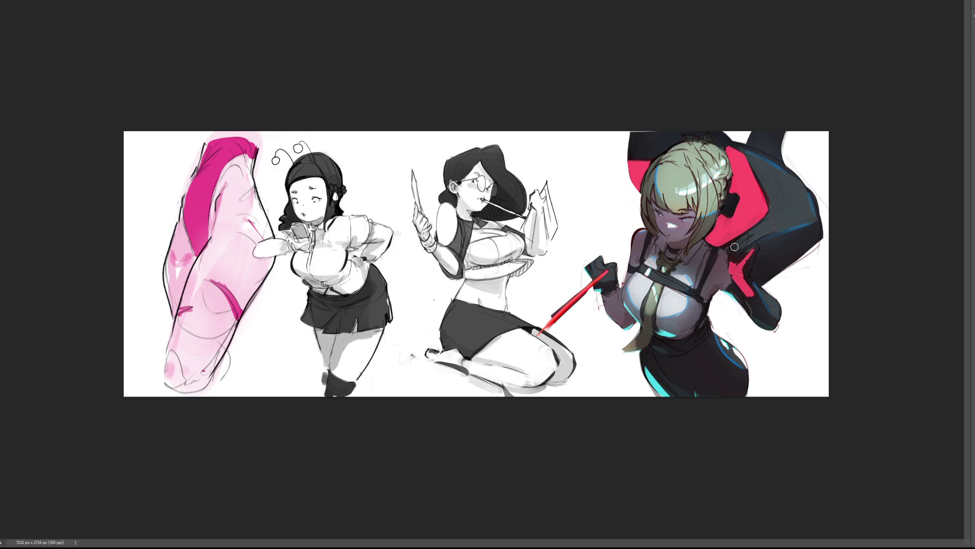
mouse_move(718, 336)
mouse_down()
mouse_move(728, 355)
mouse_move(740, 344)
mouse_up()
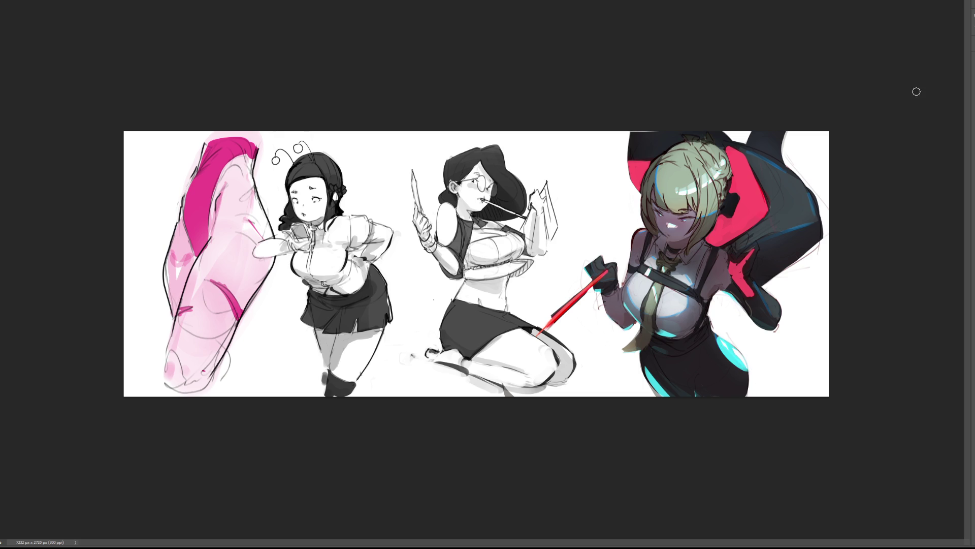
drag(720, 339, 733, 349)
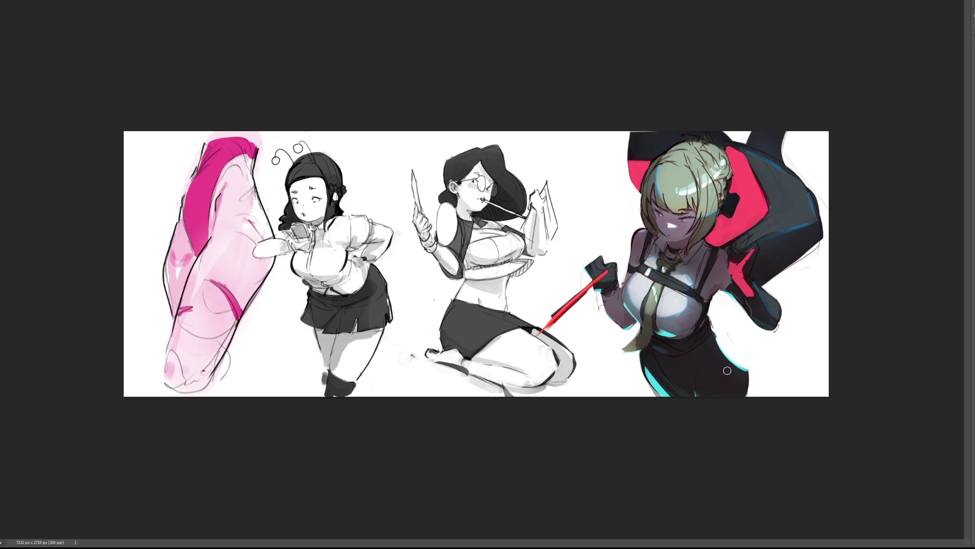
key(bracketright)
key(bracketright)
key(bracketright)
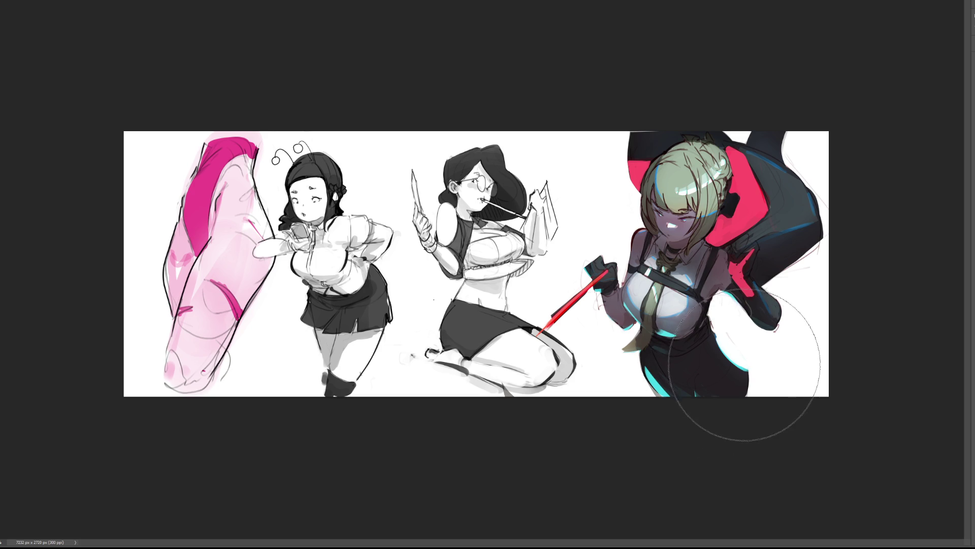
key(bracketleft)
key(bracketleft)
key(bracketleft)
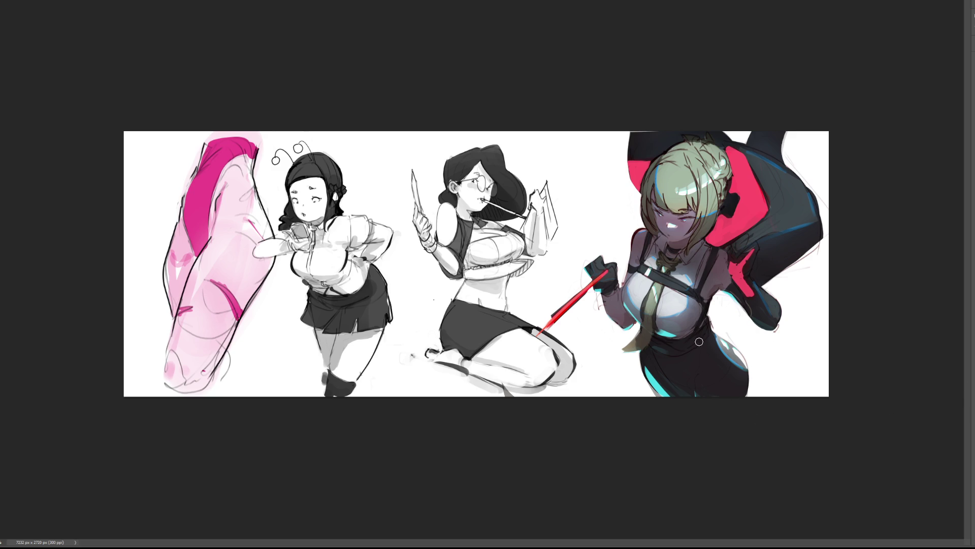
mouse_move(683, 343)
mouse_down()
mouse_move(695, 338)
mouse_move(704, 361)
mouse_move(727, 376)
mouse_move(732, 389)
mouse_move(723, 399)
mouse_up()
- Shade the forearm, shoulder edge, glove and arm band darker
mouse_move(756, 301)
mouse_down()
mouse_move(774, 323)
mouse_move(760, 315)
mouse_up()
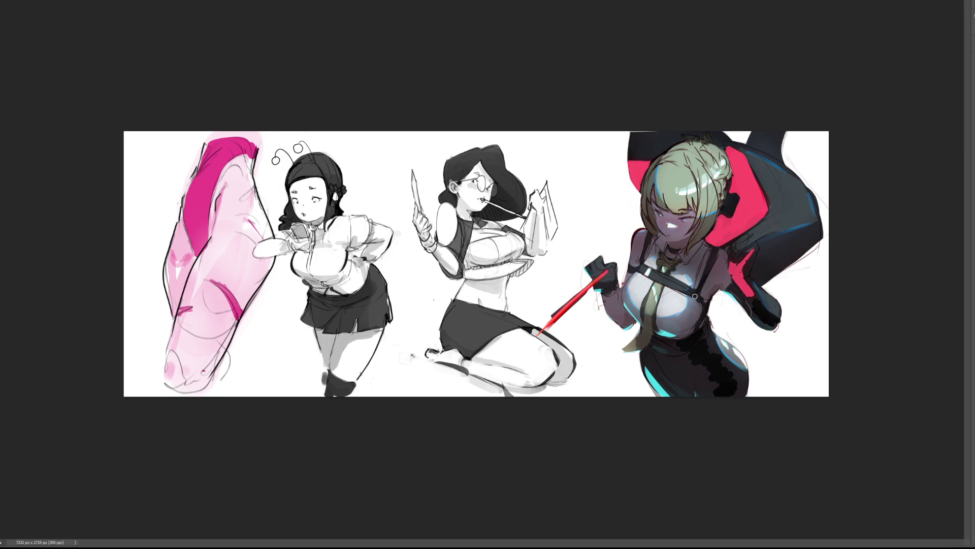
drag(647, 237, 643, 253)
drag(608, 290, 599, 288)
mouse_move(822, 225)
mouse_down()
mouse_move(757, 264)
mouse_move(758, 254)
mouse_up()
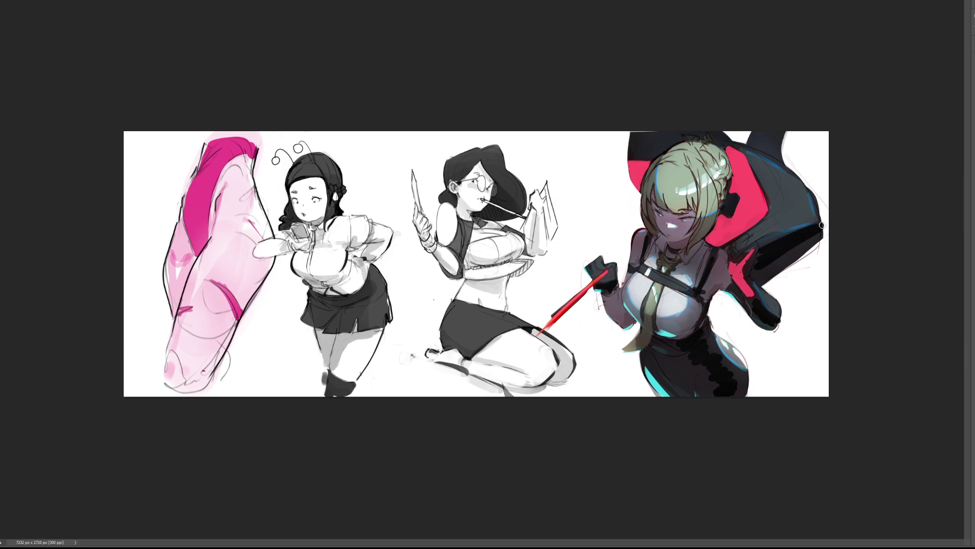
drag(814, 232, 757, 265)
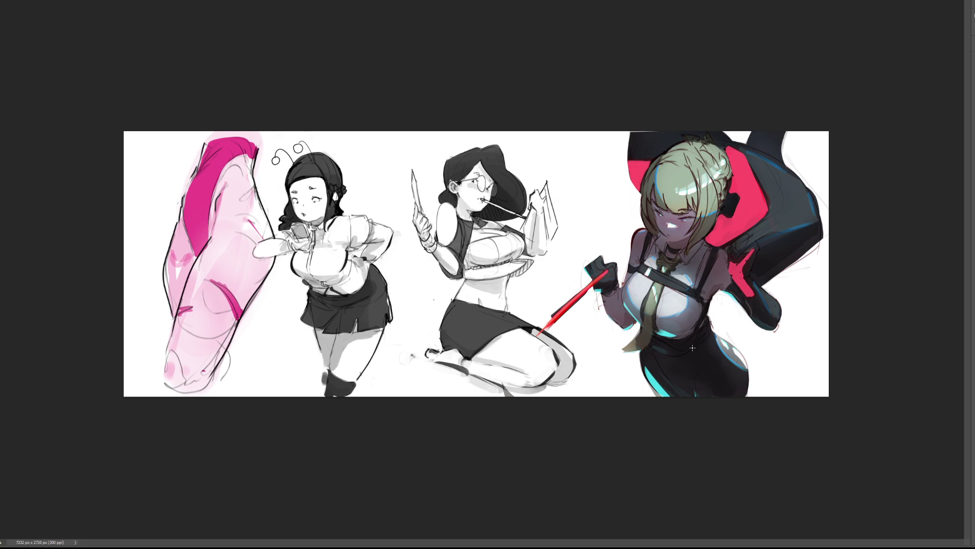
- With a smaller brush, darken the waist, arm, arm band's lower edge and lower glove
mouse_move(687, 344)
mouse_down()
mouse_move(695, 339)
mouse_move(700, 361)
mouse_move(734, 398)
mouse_up()
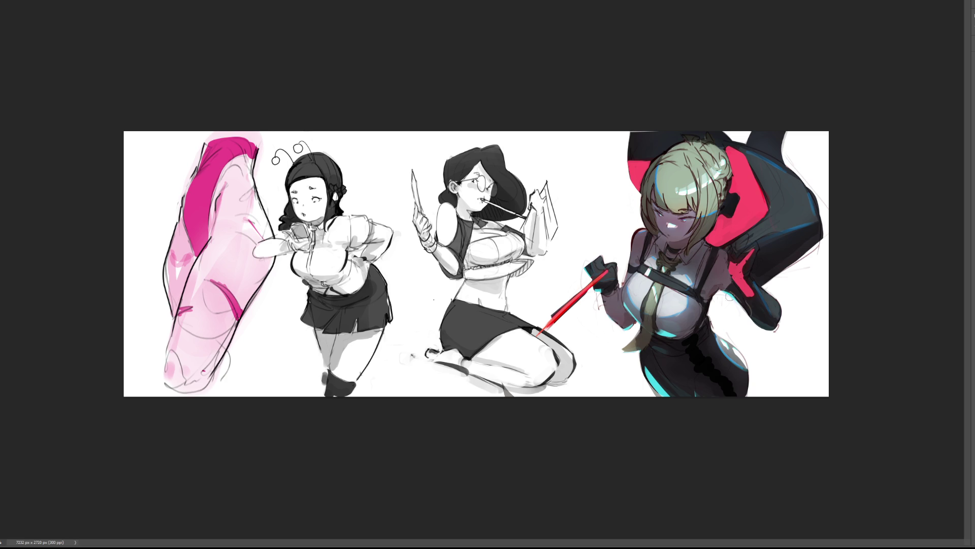
key(bracketleft)
key(bracketleft)
drag(756, 299, 761, 317)
drag(758, 262, 790, 252)
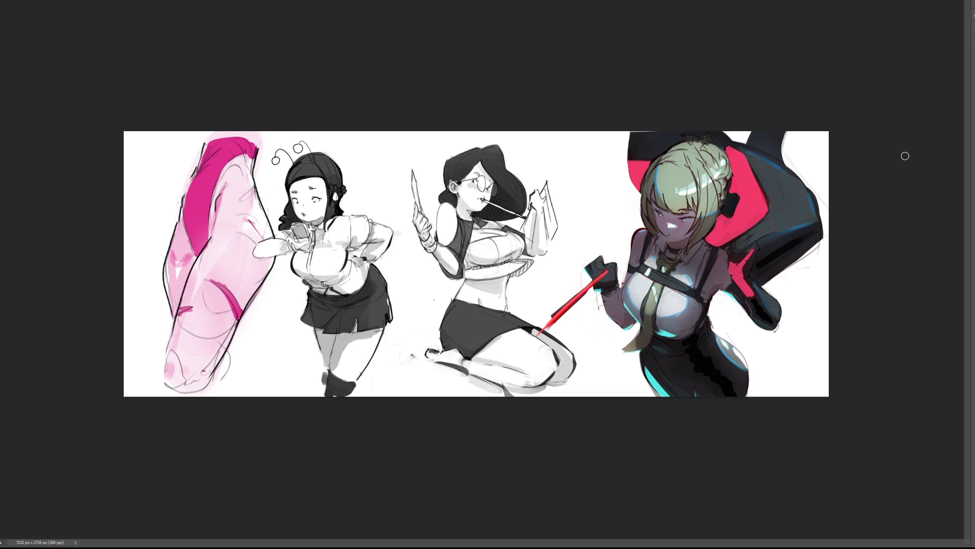
drag(611, 284, 606, 290)
- Paint a light rim stroke on the hair's left edge, compare it, then tint it orange-red
drag(644, 214, 653, 231)
key(ctrl+z)
key(ctrl+shift+z)
key(ctrl+z)
key(ctrl+shift+z)
drag(642, 213, 646, 230)
drag(644, 215, 651, 232)
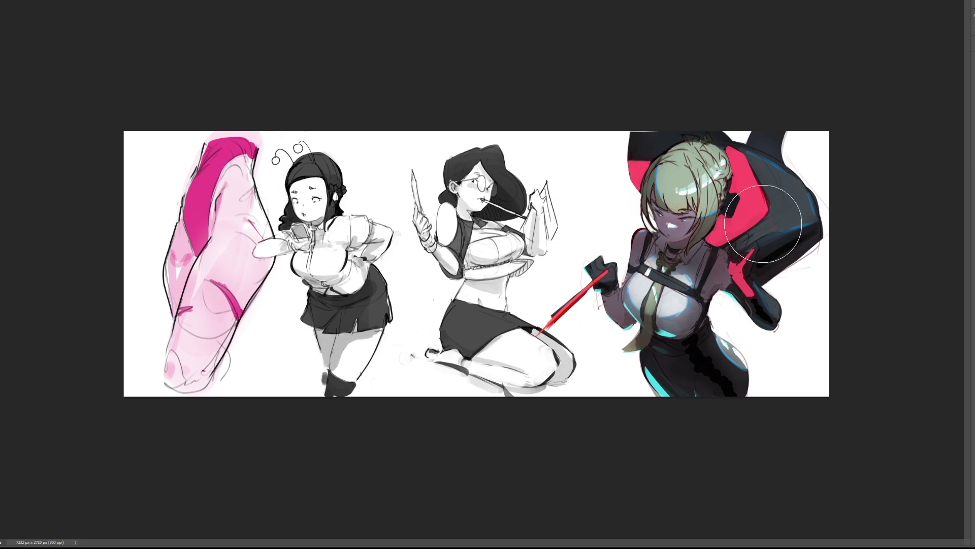
key(ctrl+shift+z)
- Lasso a crescent shape beside the hair and fill it, darkening it to maroon
drag(638, 194, 614, 202)
drag(598, 243, 595, 239)
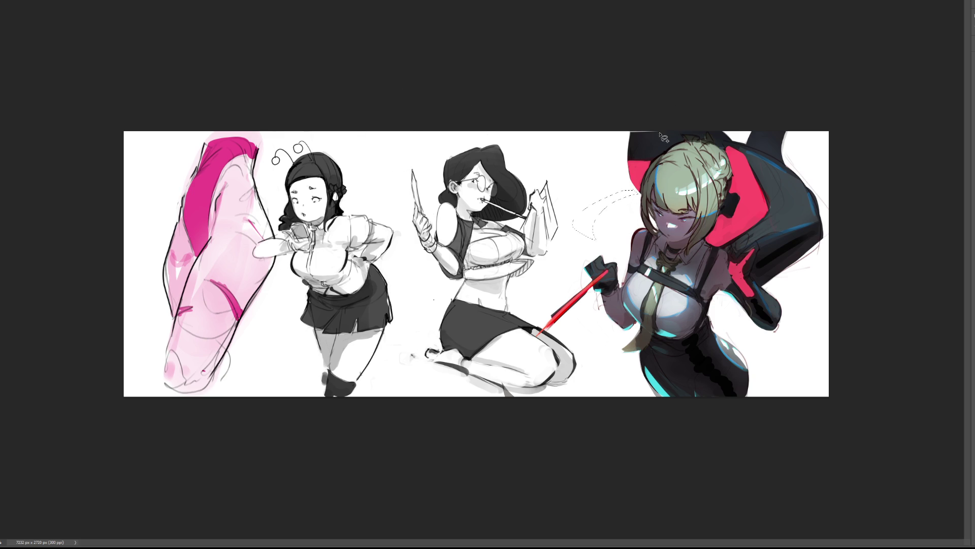
key(alt+BackSpace)
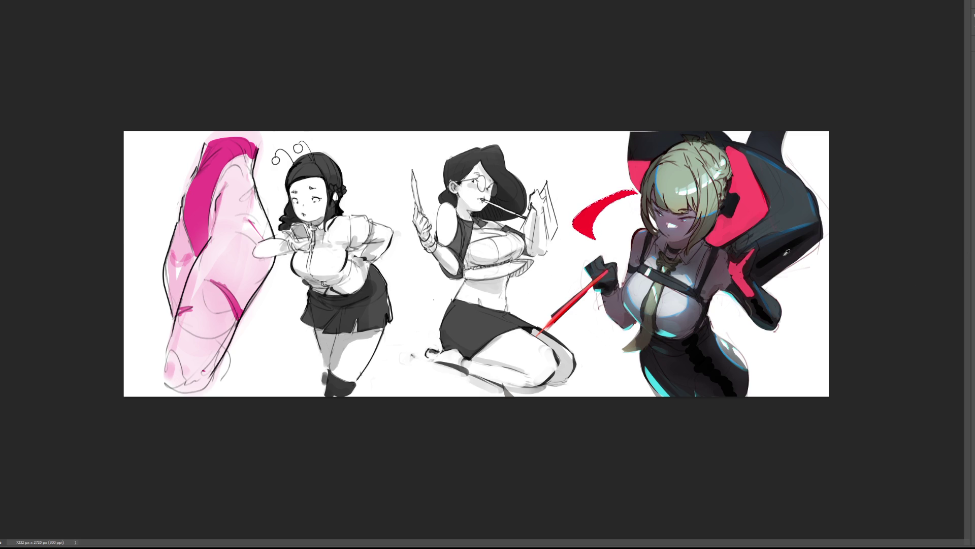
key(alt+BackSpace)
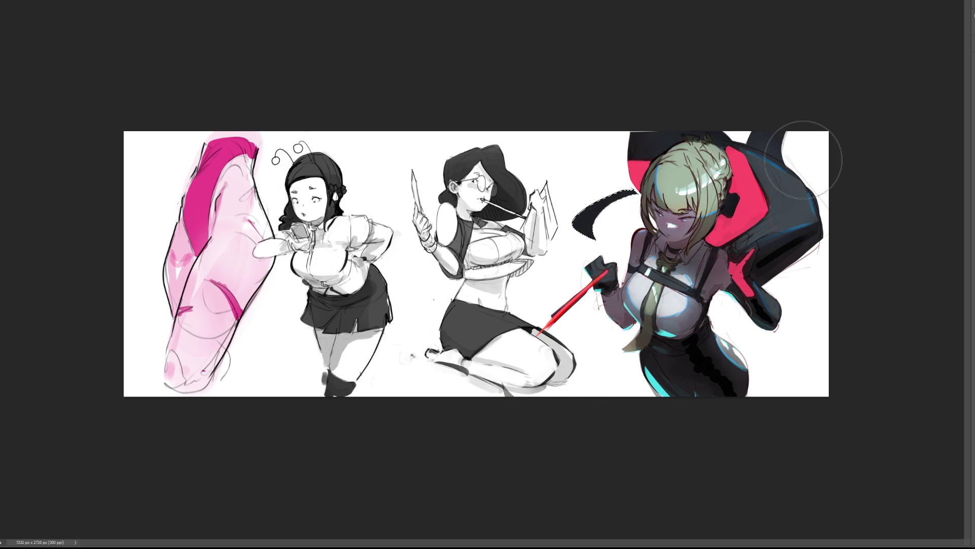
- Outline and fill a small black ribbon shape near the hand, then reshape and shrink it
mouse_move(602, 242)
mouse_down()
mouse_move(629, 259)
mouse_move(639, 238)
mouse_up()
key(b)
key(alt+BackSpace)
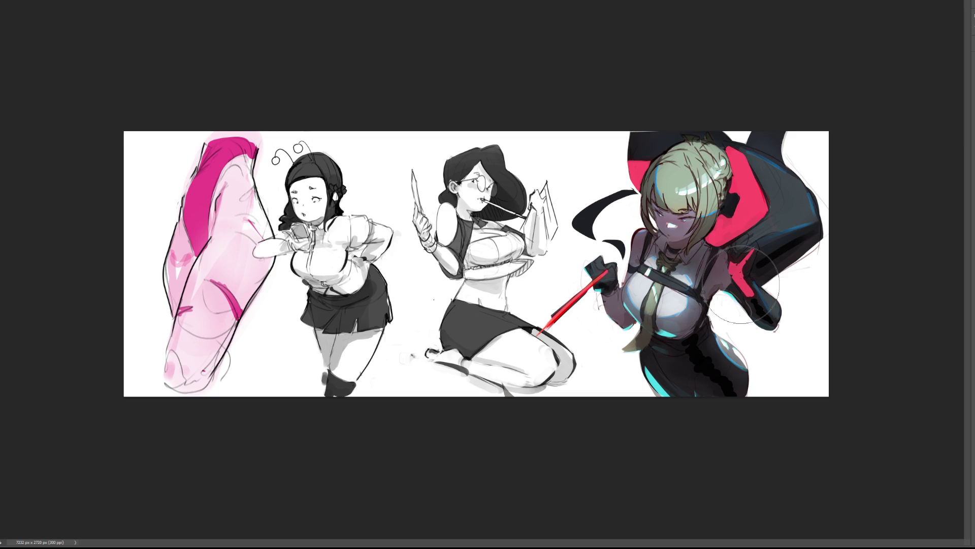
key(ctrl+t)
mouse_move(638, 188)
mouse_down()
mouse_move(630, 204)
mouse_move(654, 180)
mouse_move(667, 210)
mouse_move(601, 203)
mouse_move(648, 197)
mouse_move(592, 203)
mouse_move(644, 190)
mouse_move(643, 174)
mouse_move(612, 191)
mouse_up()
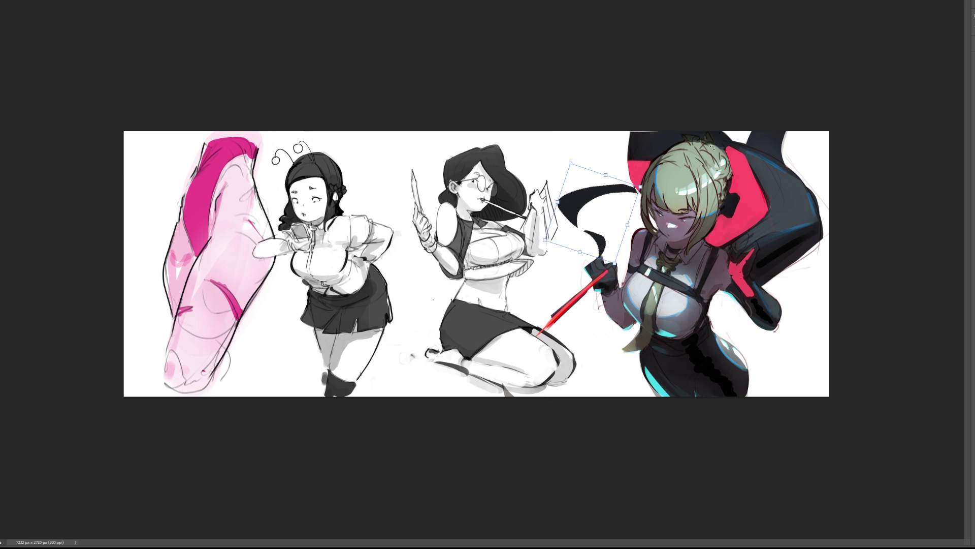
- Shift and rotate the black ribbon stroke counter-clockwise and commit the transform
drag(592, 193, 583, 186)
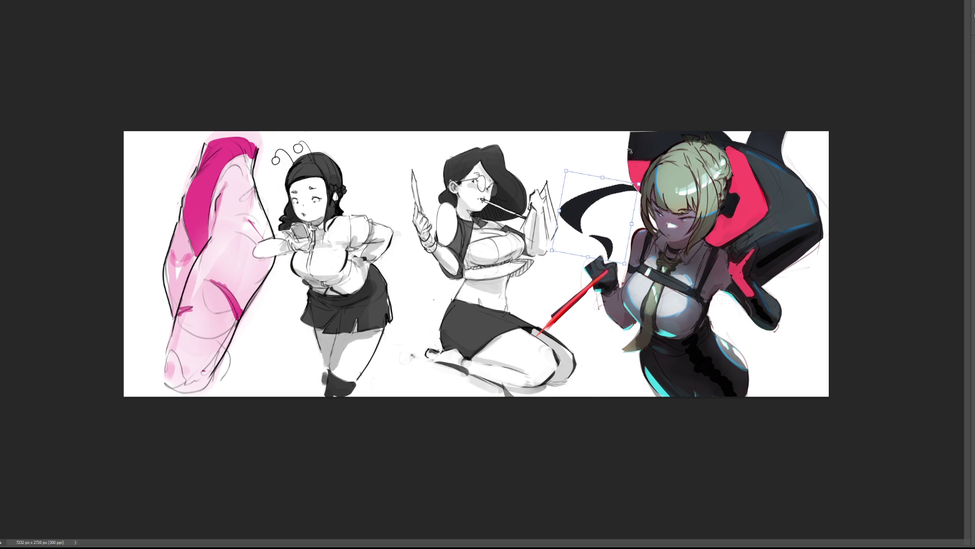
drag(679, 169, 657, 143)
drag(570, 225, 587, 251)
drag(657, 188, 652, 184)
key(Return)
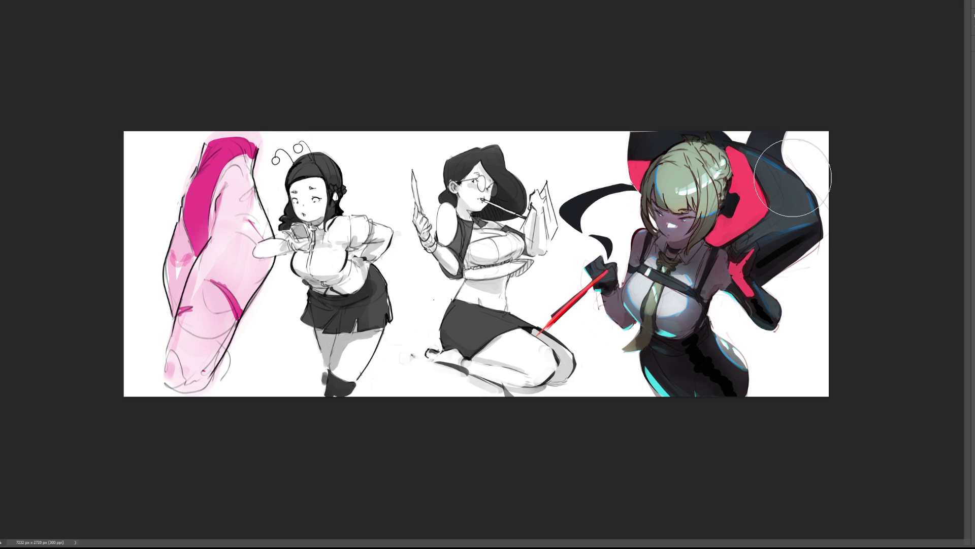
- Transform the ribbon again, trying it rotated over the chair and across the dark cape
key(ctrl+t)
mouse_move(650, 159)
mouse_down()
mouse_move(645, 241)
mouse_move(616, 255)
mouse_up()
mouse_move(599, 208)
mouse_down()
mouse_move(766, 147)
mouse_move(870, 180)
mouse_move(764, 157)
mouse_up()
drag(849, 114, 860, 139)
drag(774, 143, 781, 156)
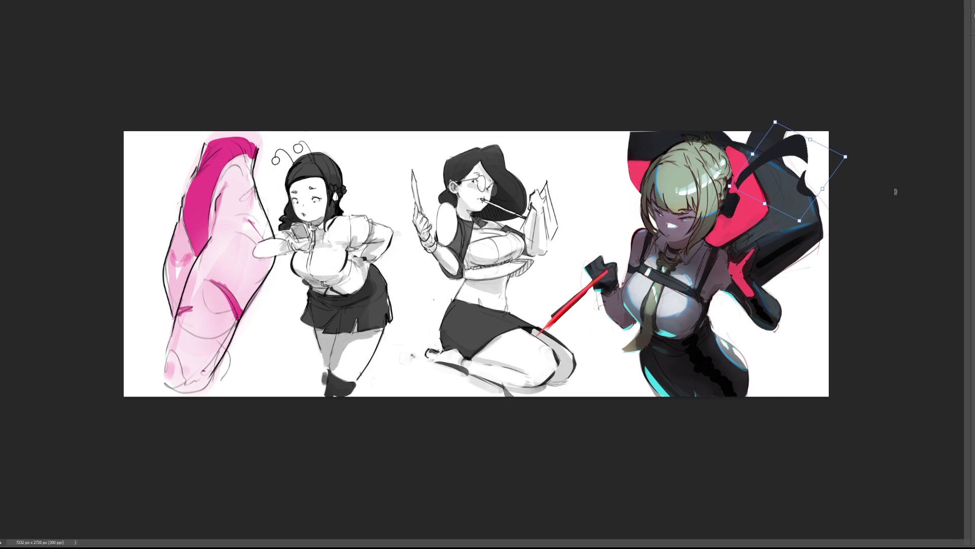
drag(870, 173, 785, 222)
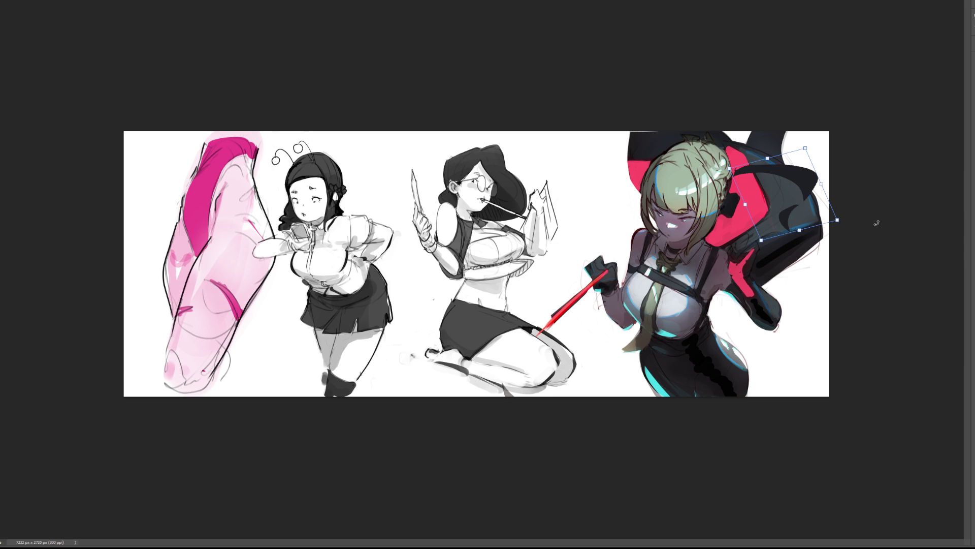
mouse_move(806, 237)
mouse_down()
mouse_move(799, 143)
mouse_move(819, 174)
mouse_up()
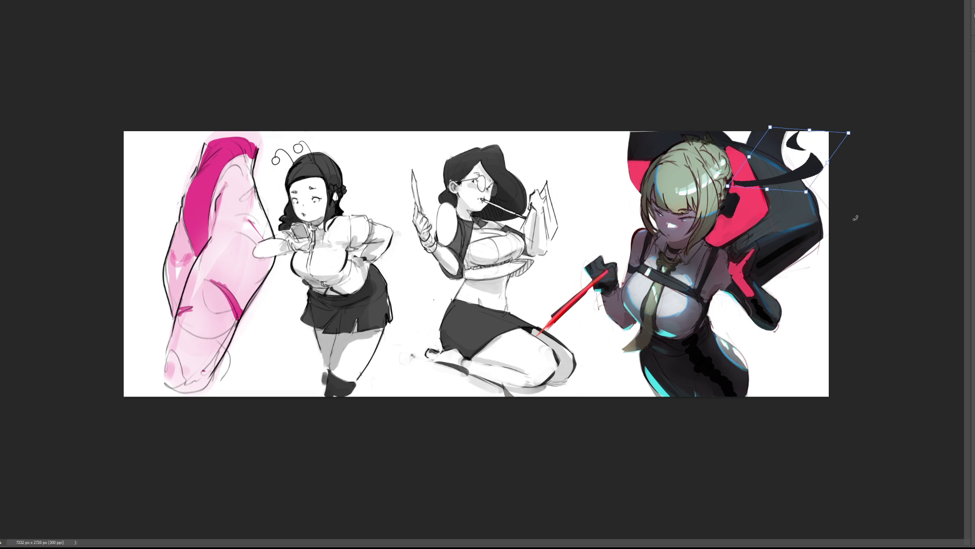
drag(793, 188, 796, 199)
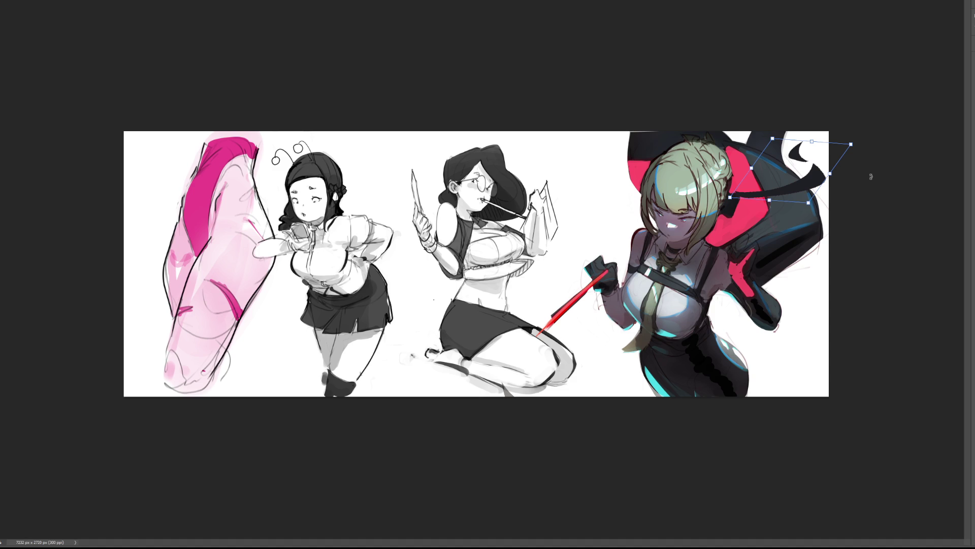
- Move the ribbon back left of the right figure's head, rotated about 30° clockwise, and commit
mouse_move(863, 151)
mouse_down()
mouse_move(851, 129)
mouse_move(812, 138)
mouse_up()
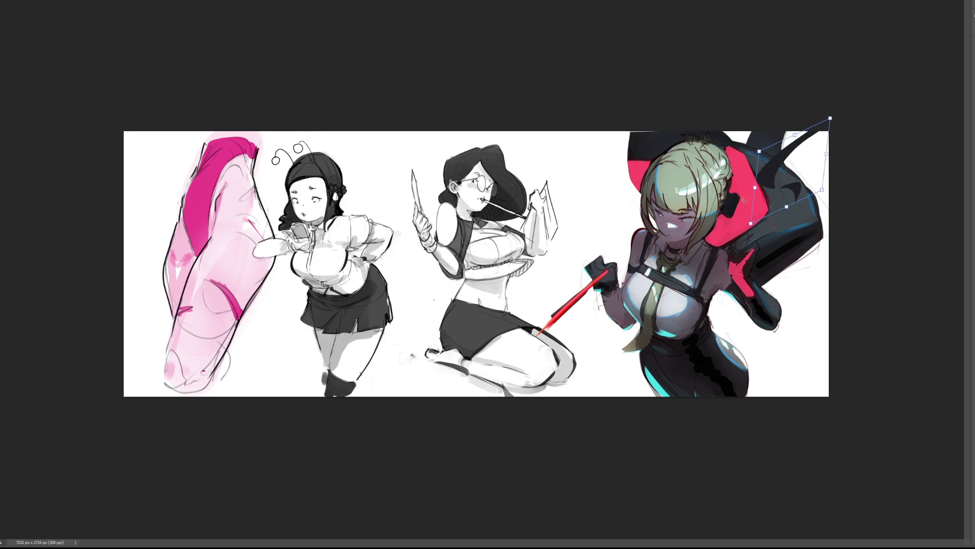
mouse_move(776, 181)
mouse_down()
mouse_move(616, 203)
mouse_move(582, 253)
mouse_move(584, 152)
mouse_up()
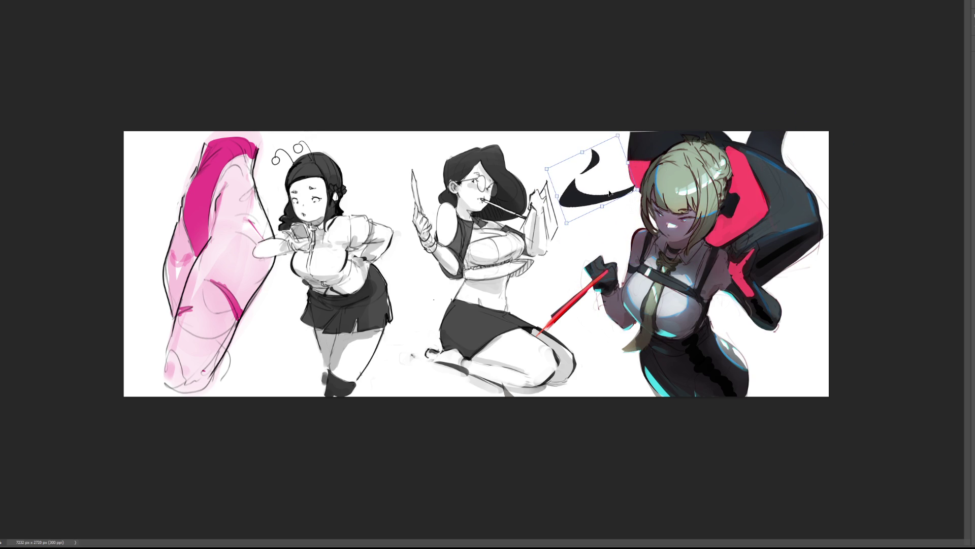
drag(610, 193, 613, 211)
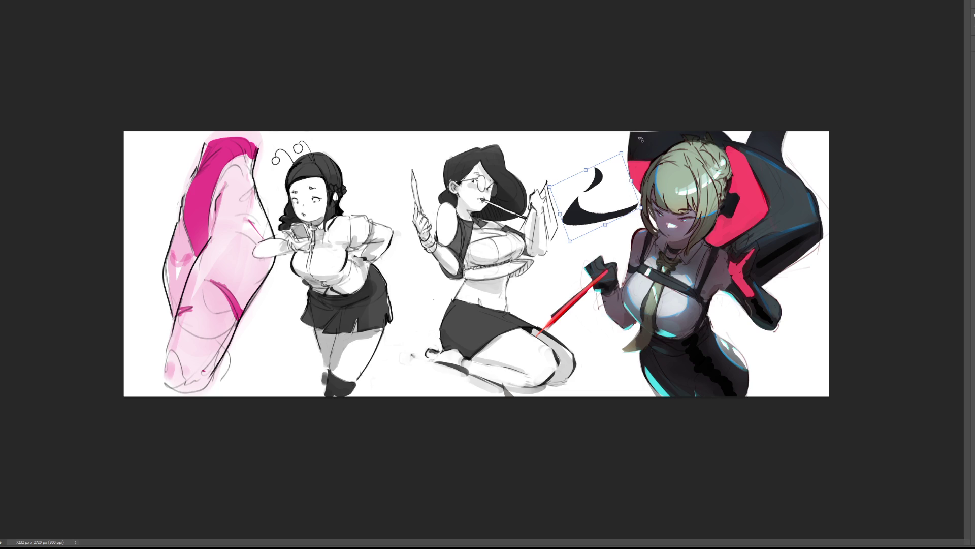
drag(622, 147, 642, 163)
mouse_move(584, 215)
mouse_down()
mouse_move(591, 190)
mouse_move(567, 178)
mouse_move(598, 178)
mouse_up()
mouse_move(660, 147)
mouse_down()
mouse_move(665, 163)
mouse_move(656, 183)
mouse_up()
drag(579, 176, 613, 222)
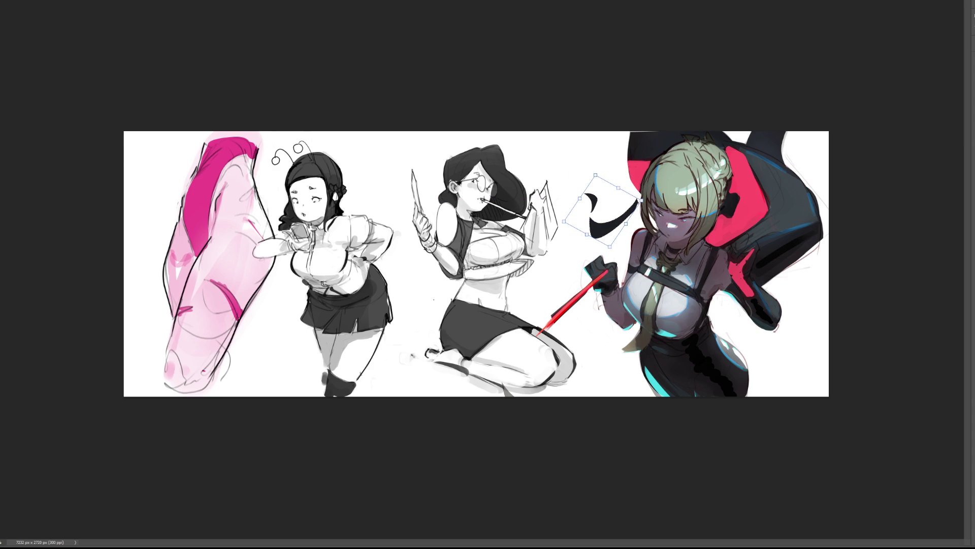
key(Return)
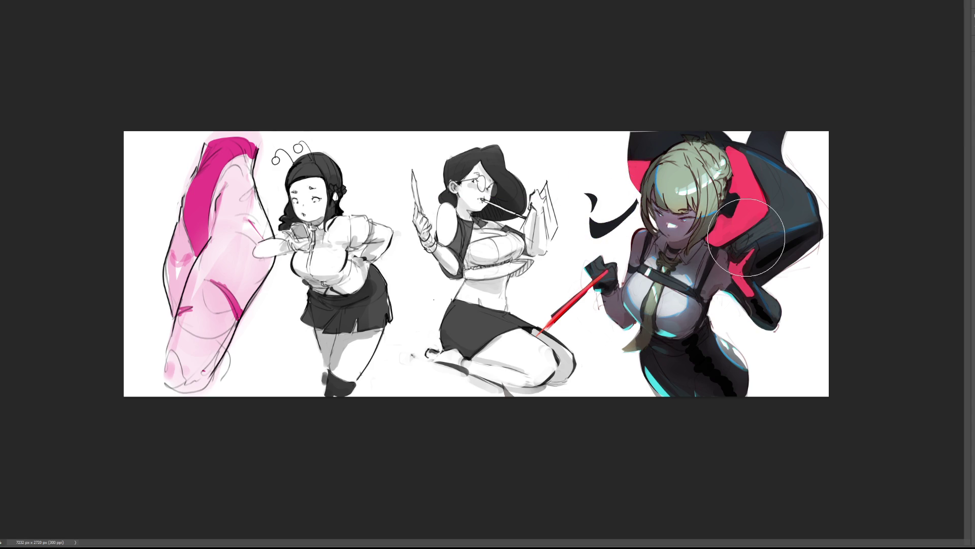
- Lengthen the ribbon's top-left tip with a smaller brush, then raise and tilt it slightly
key(b)
key(bracketleft)
key(bracketleft)
key(bracketleft)
mouse_move(594, 198)
mouse_down()
mouse_move(603, 195)
mouse_move(603, 209)
mouse_move(597, 198)
mouse_move(610, 194)
mouse_move(605, 188)
mouse_move(602, 214)
mouse_up()
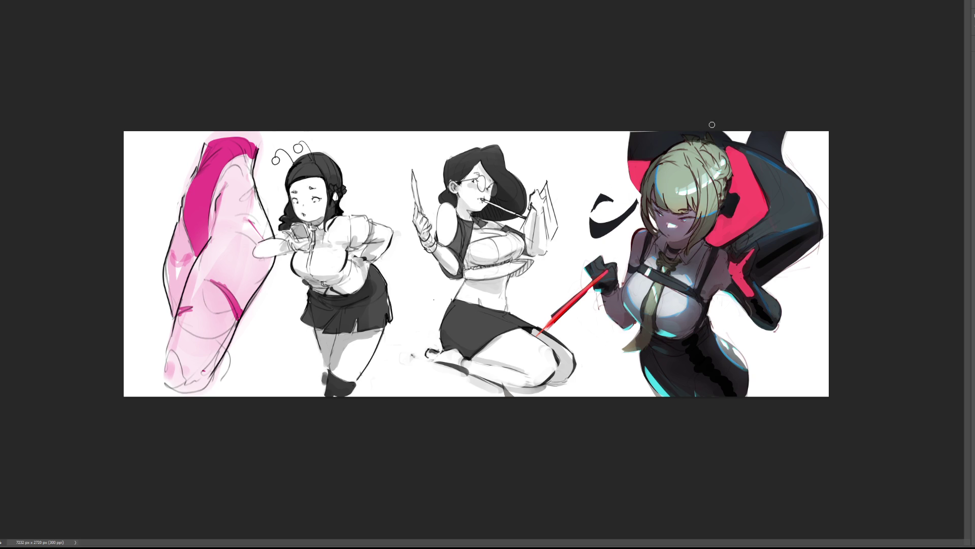
key(ctrl+t)
mouse_move(616, 226)
mouse_down()
mouse_move(615, 216)
mouse_move(591, 218)
mouse_up()
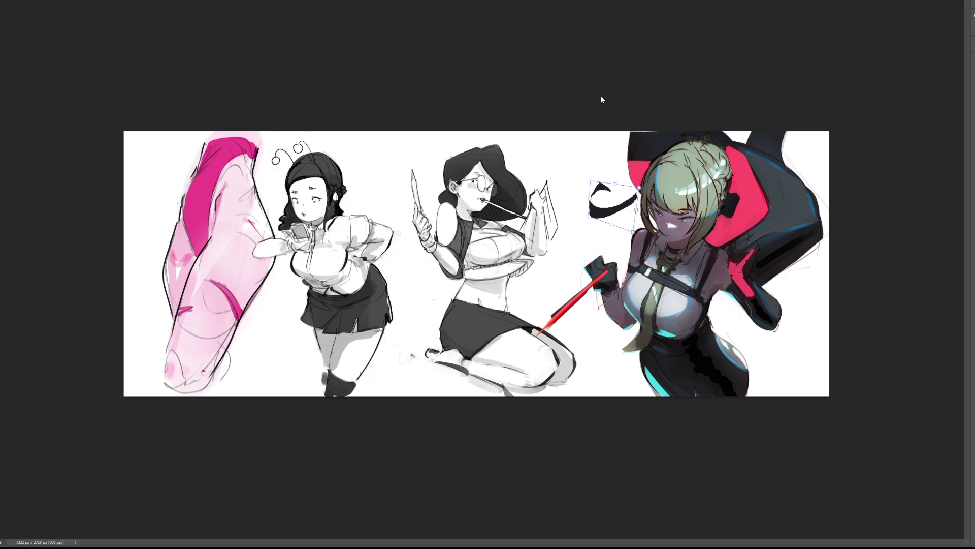
key(Return)
key(l)
mouse_move(593, 284)
mouse_down()
mouse_move(556, 320)
mouse_move(592, 253)
mouse_up()
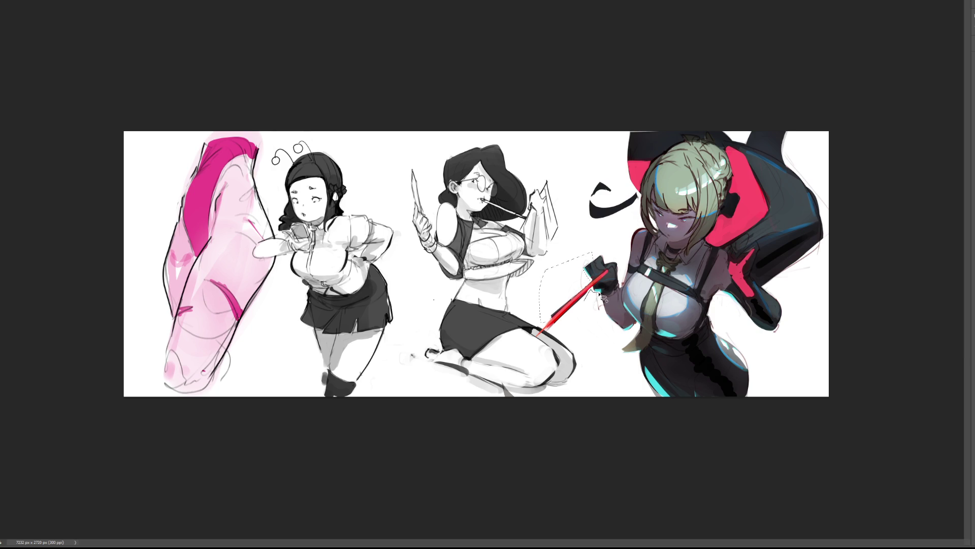
drag(604, 305, 603, 304)
key(b)
key(ctrl+d)
key(v)
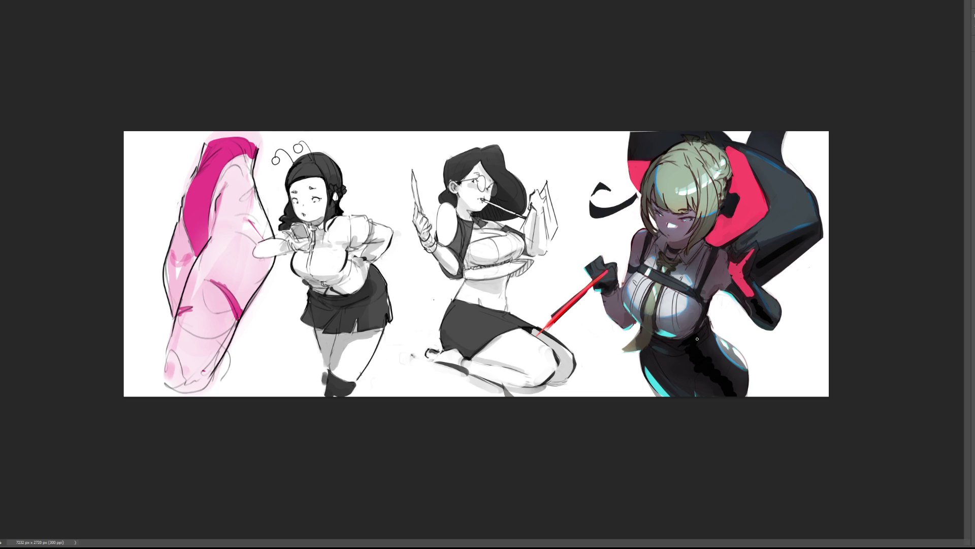
- Paint dark strokes on the figure's clothing, skirt, pants and sleeve, then start a free transform of the layer
mouse_move(696, 358)
mouse_down()
mouse_move(694, 372)
mouse_move(719, 363)
mouse_move(713, 384)
mouse_move(730, 378)
mouse_move(735, 389)
mouse_up()
key(bracketright)
key(bracketright)
key(bracketright)
key(ctrl+z)
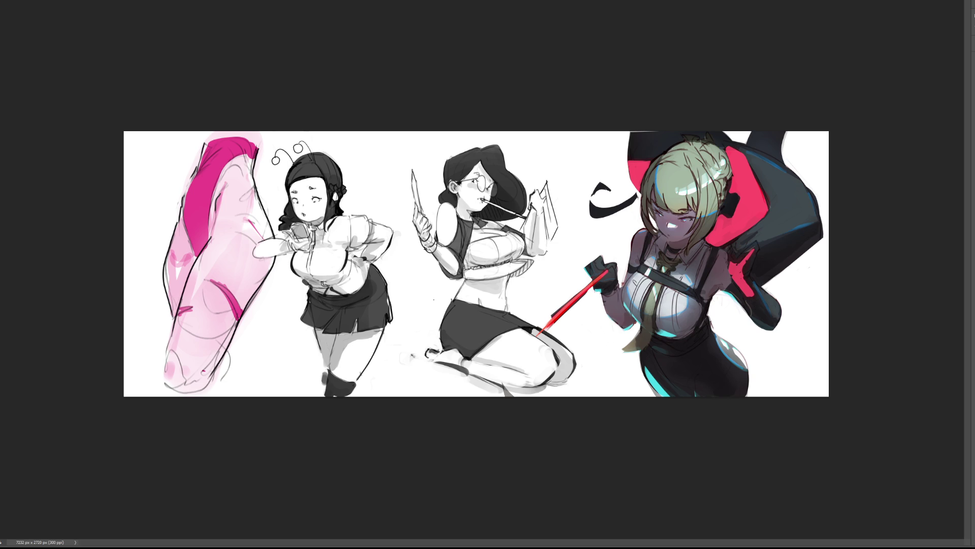
key(ctrl+shift+z)
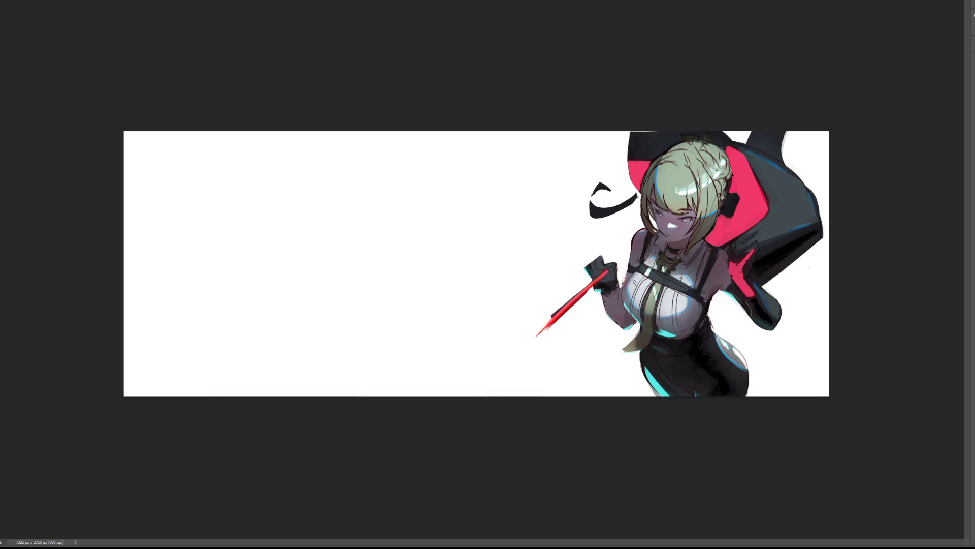
key(ctrl+t)
- Shift the figure layer about 410 px left to the canvas's left edge and commit the move
drag(714, 289, 342, 290)
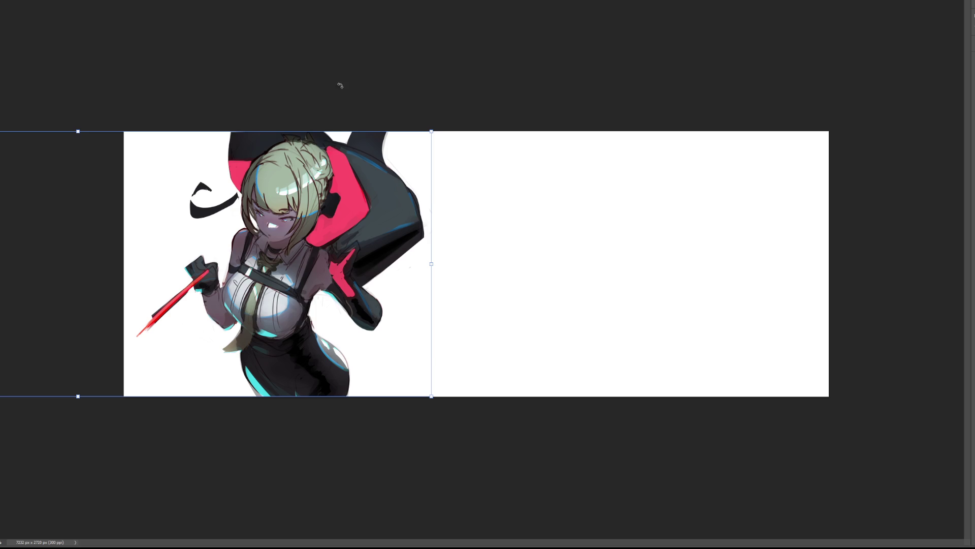
key(Return)
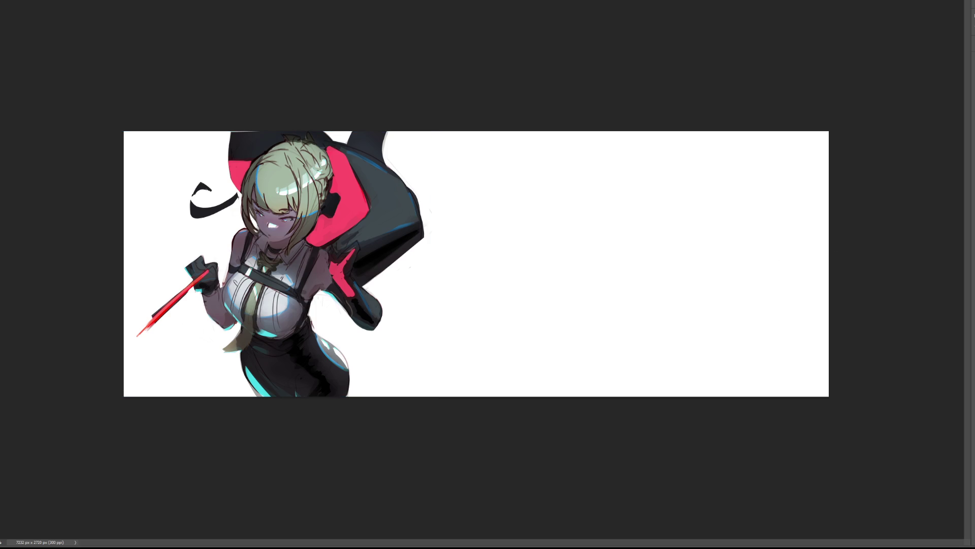
key(ctrl+plus)
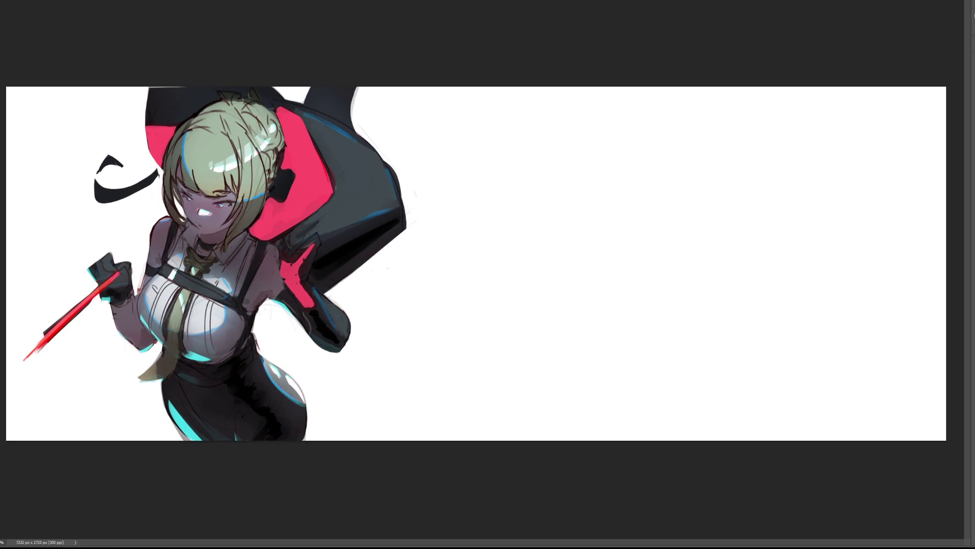
key(ctrl+plus)
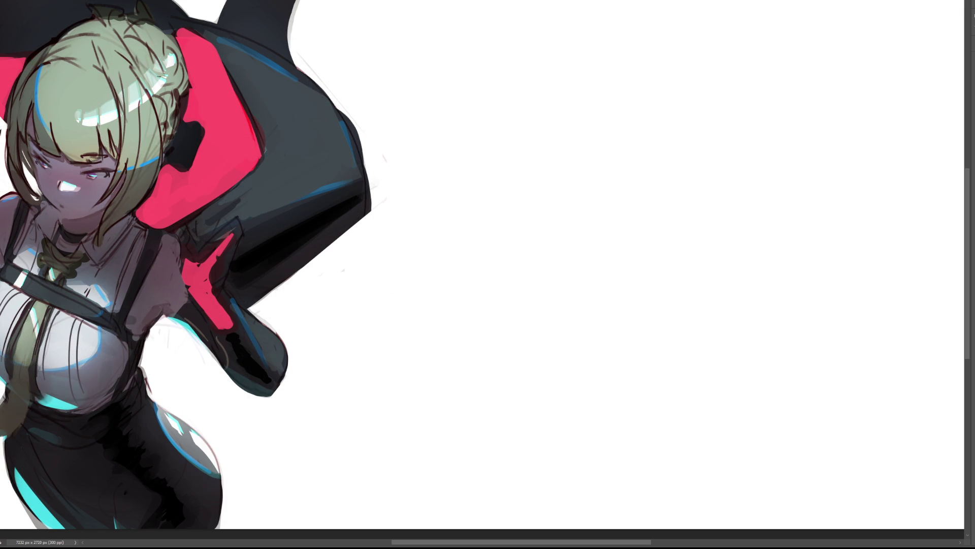
- Switch to a fine brush tip and sketch a faint grey arch outline right of the figure
key(e)
key(b)
drag(578, 53, 559, 105)
mouse_move(571, 72)
mouse_down()
mouse_move(613, 39)
mouse_move(647, 111)
mouse_up()
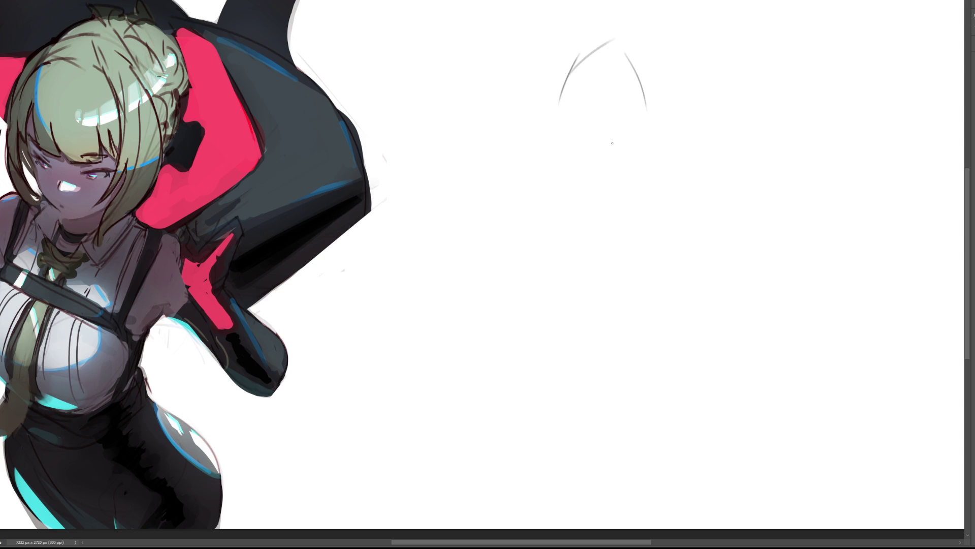